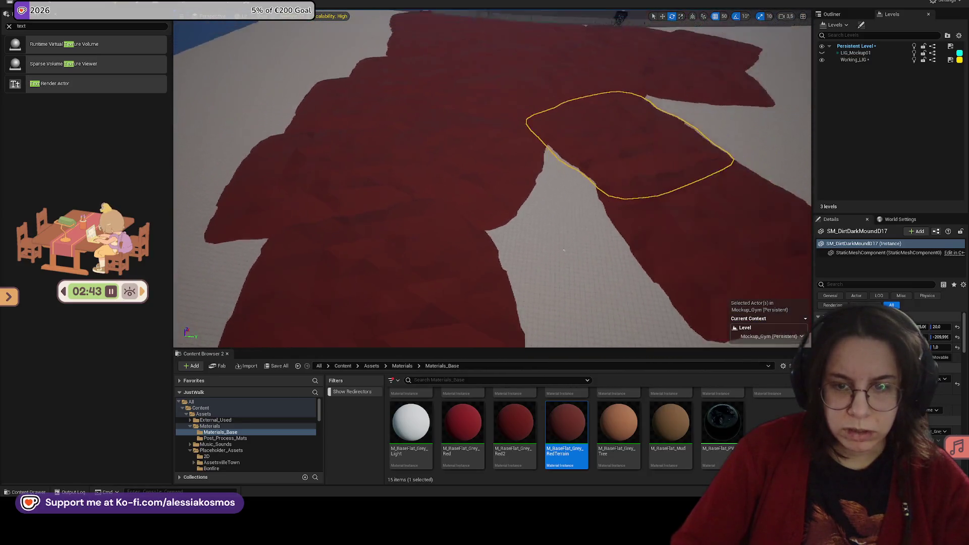
Frame and select the SM_DirtDarkMound23 mound, then switch to the Rotate tool
key("f")
left_click(485, 183)
key("f")
key("w")
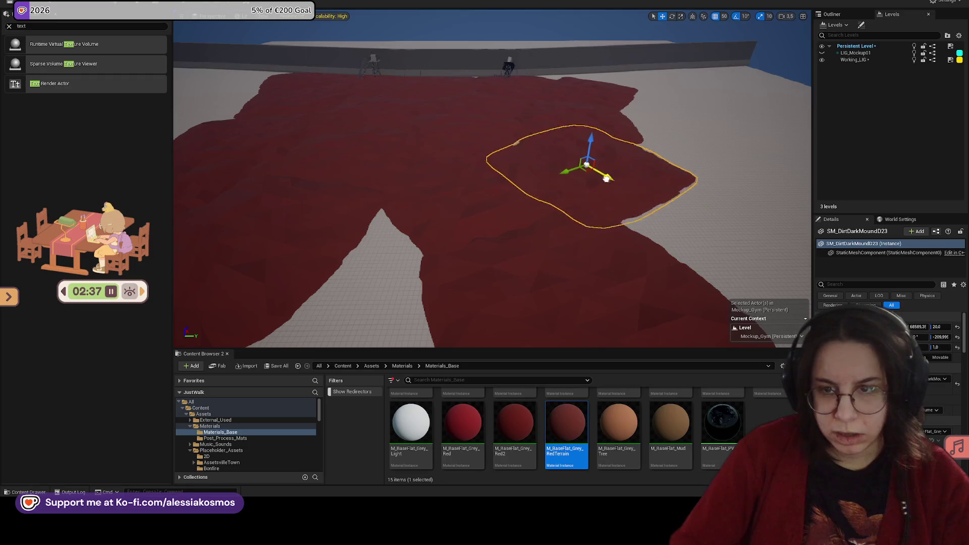
key("e")
mouse_move(653, 185)
right_mouse_down()
mouse_move(651, 167)
mouse_move(653, 184)
right_mouse_up()
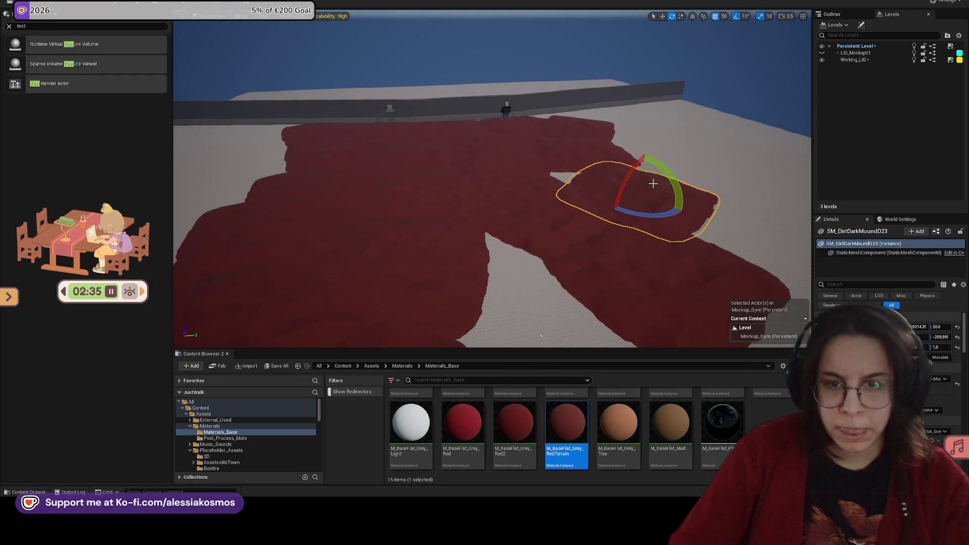
Playtest the level with Alt+P, running forward across the terrain, then stop with Esc
key("alt+p")
key("w")
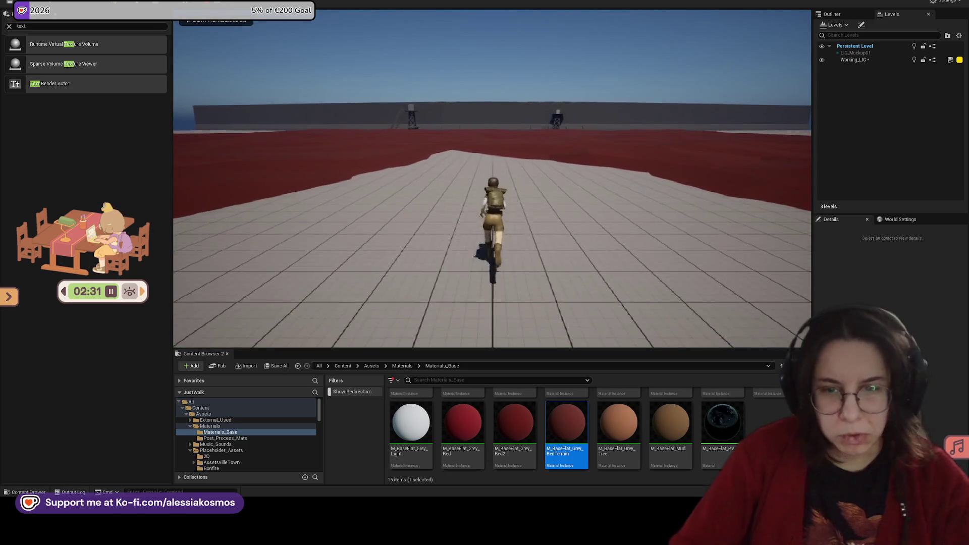
key("Escape")
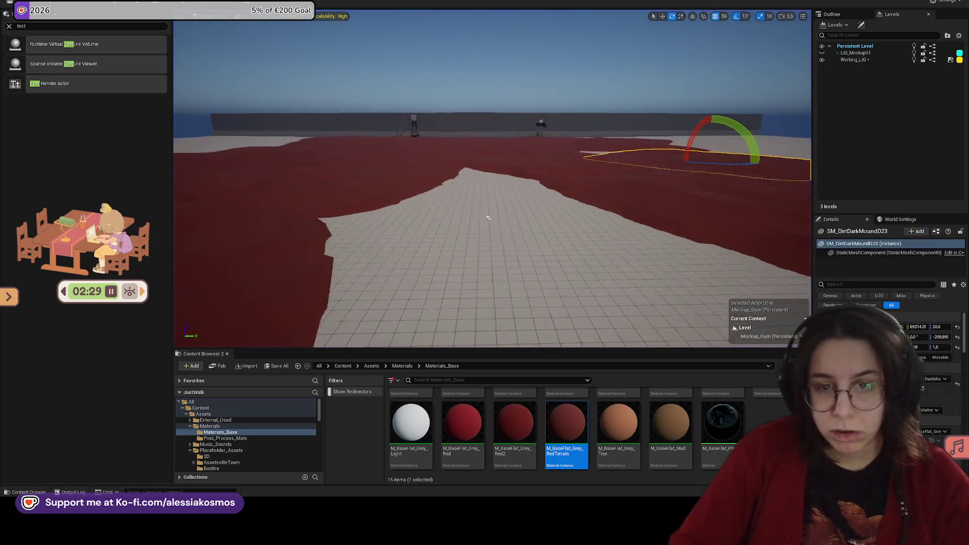
Return to the Move tool and select the floor plane Plane12 facing the wall
key("w")
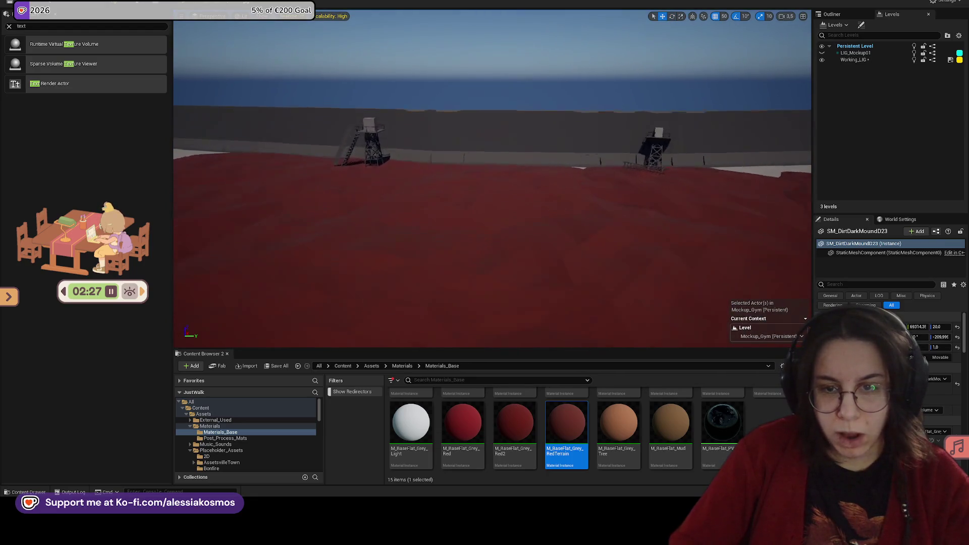
left_click(433, 201)
left_click(517, 167)
right_click_drag(517, 168, 517, 167)
left_click(517, 167, "ctrl")
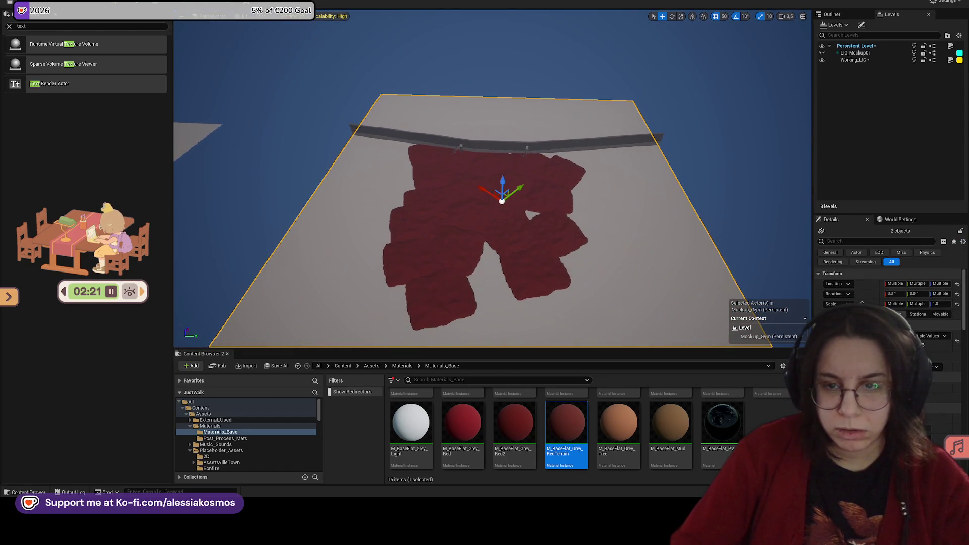
Box-select the wall rail and props, excluding the floor plane and red terrain
left_click(617, 309)
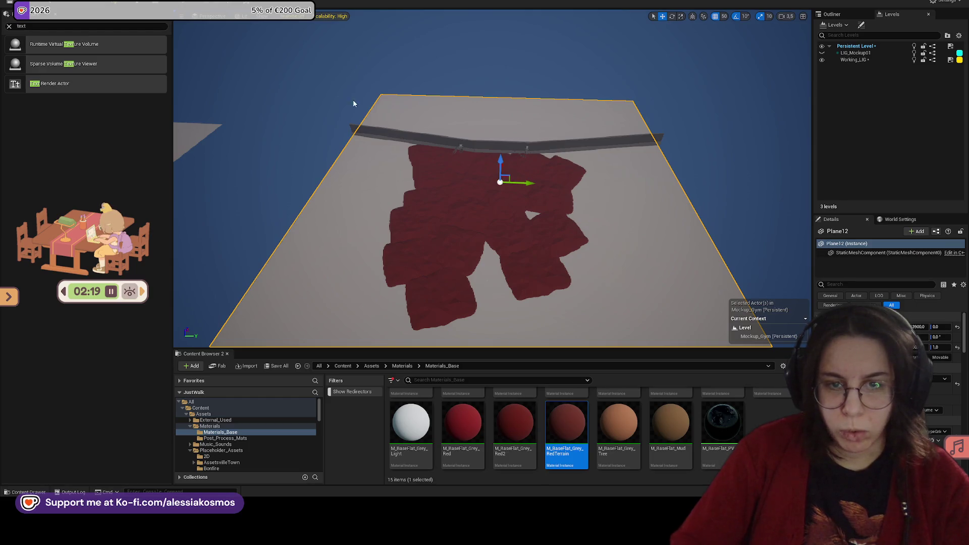
left_click(336, 116)
mouse_move(243, 110)
right_mouse_down()
mouse_move(297, 90)
mouse_move(279, 88)
right_mouse_up()
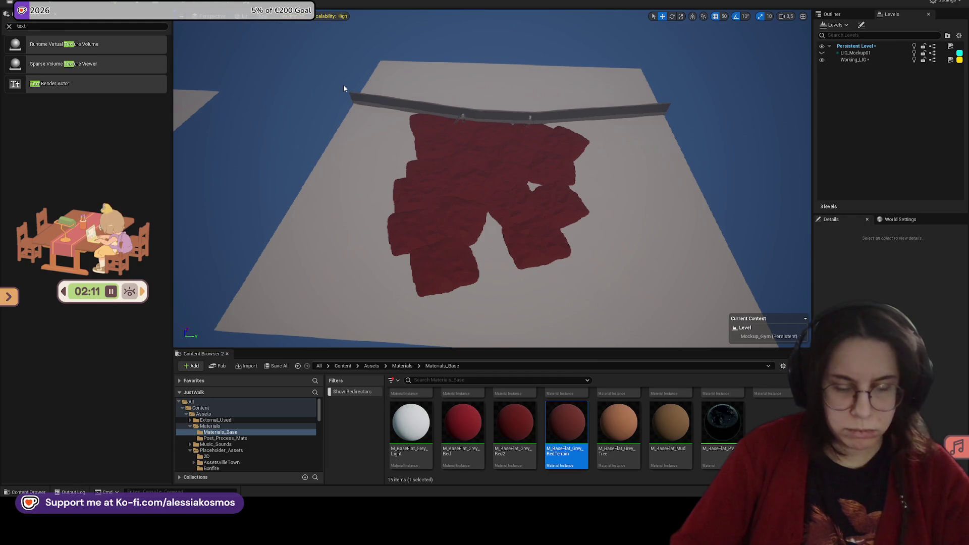
mouse_move(336, 87)
right_mouse_down()
mouse_move(338, 72)
mouse_move(318, 89)
right_mouse_up()
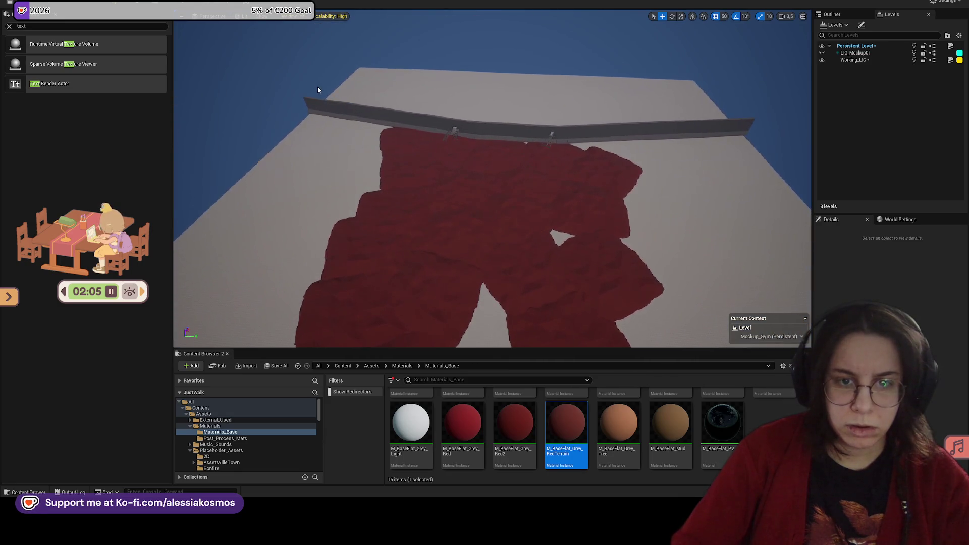
mouse_move(332, 102)
left_mouse_down("ctrl+alt")
mouse_move(280, 81)
mouse_move(557, 104)
mouse_move(777, 138)
left_mouse_up("ctrl+alt")
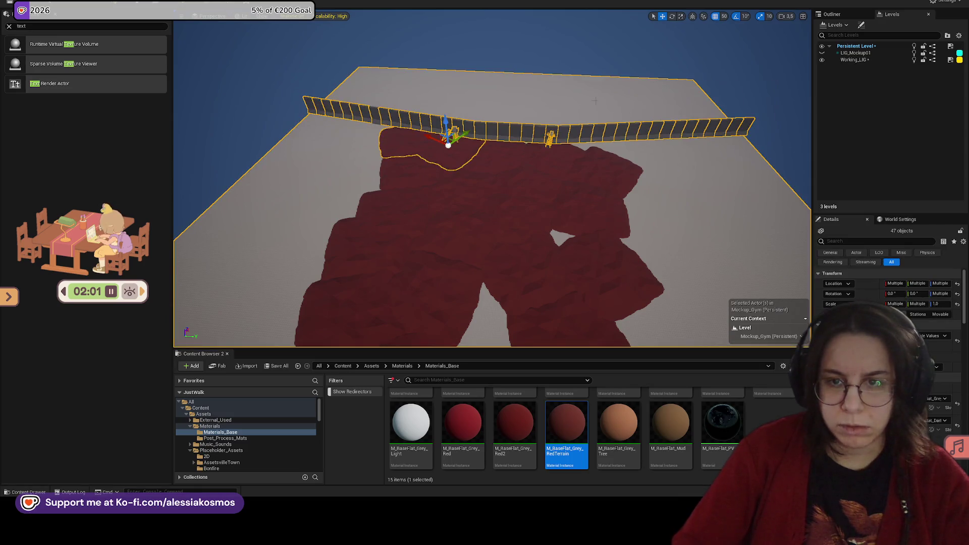
left_click(443, 134, "ctrl")
left_click(456, 133, "ctrl")
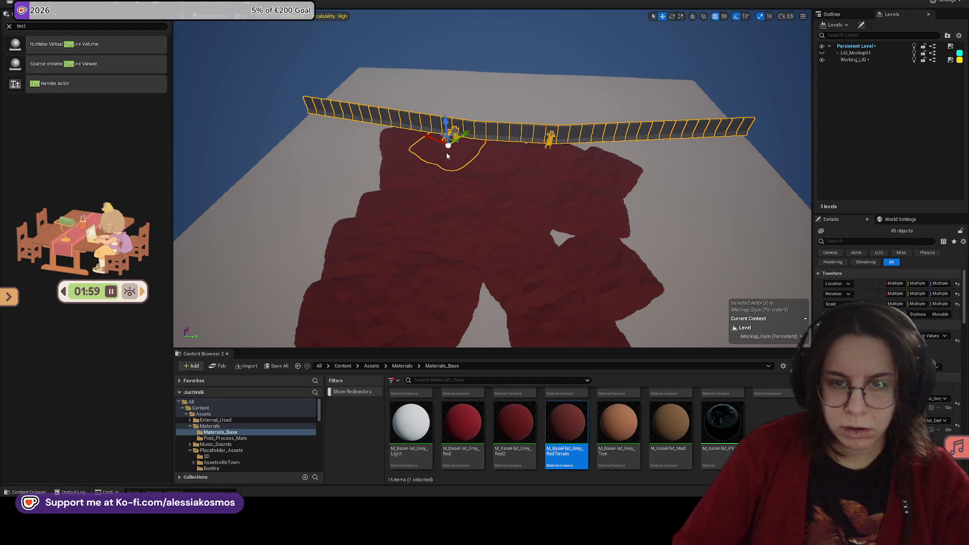
mouse_move(558, 118)
right_mouse_down()
mouse_move(555, 81)
mouse_move(500, 58)
mouse_move(482, 93)
right_mouse_up()
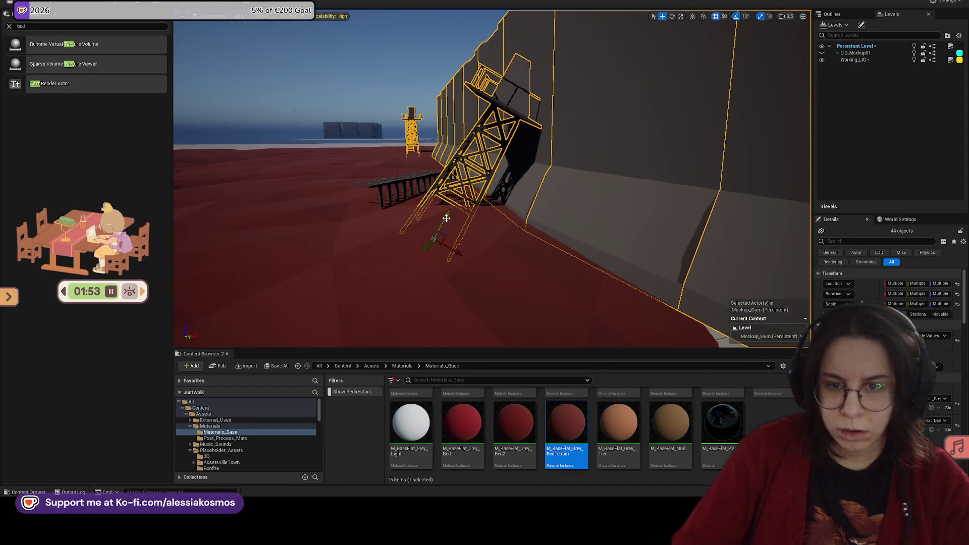
Add the dark ladder, move the wall, towers and ladder together, and save the level
left_click(411, 182, "ctrl")
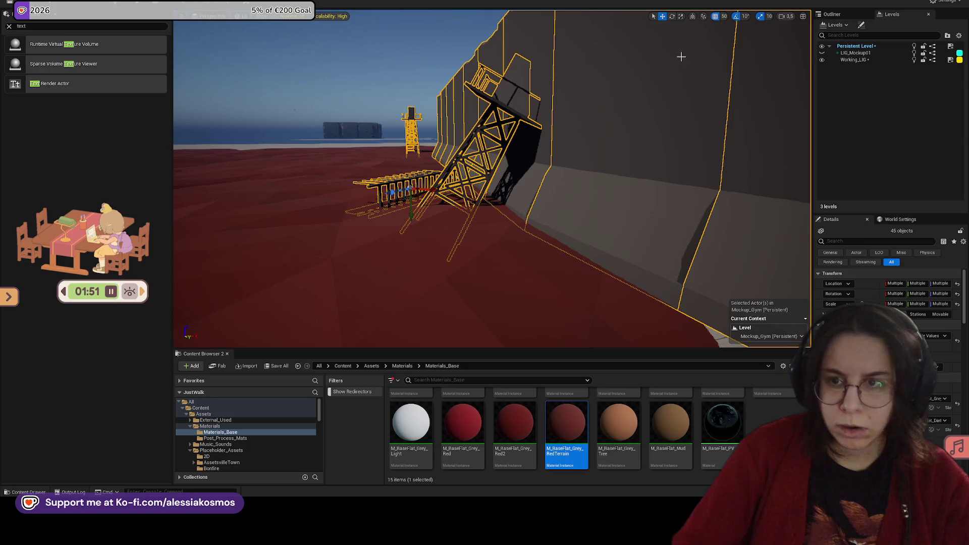
left_click_drag(410, 211, 409, 207)
right_click_drag(412, 203, 411, 201)
key("ctrl+s")
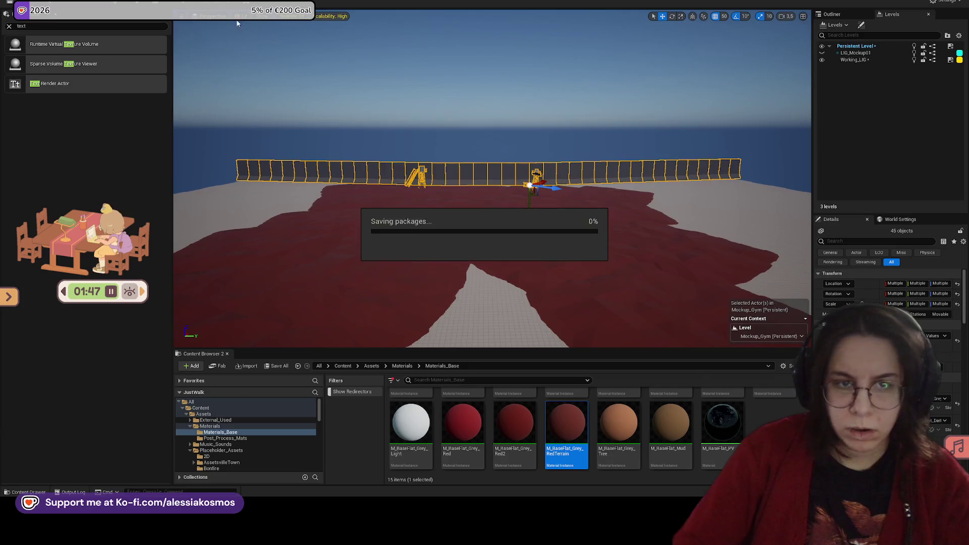
key("alt+p")
key("w")
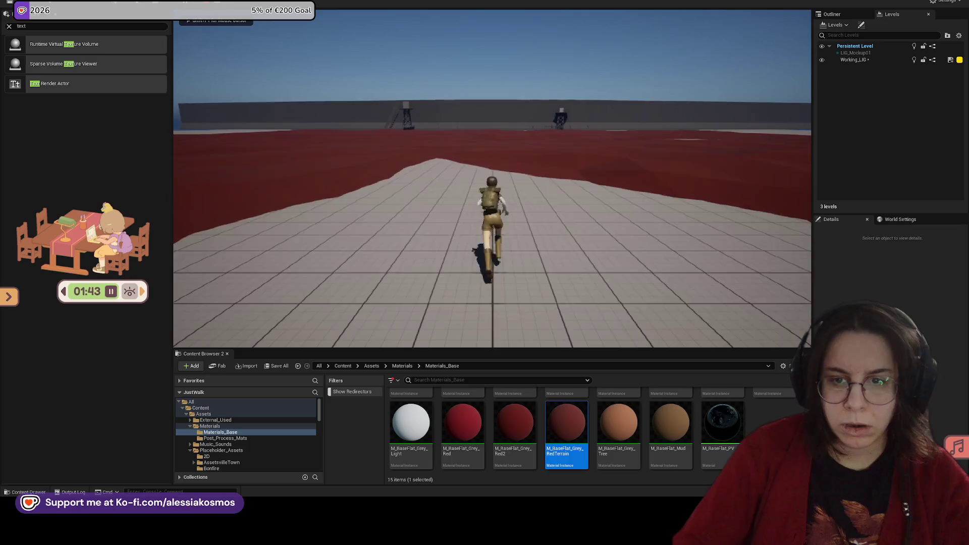
key("w")
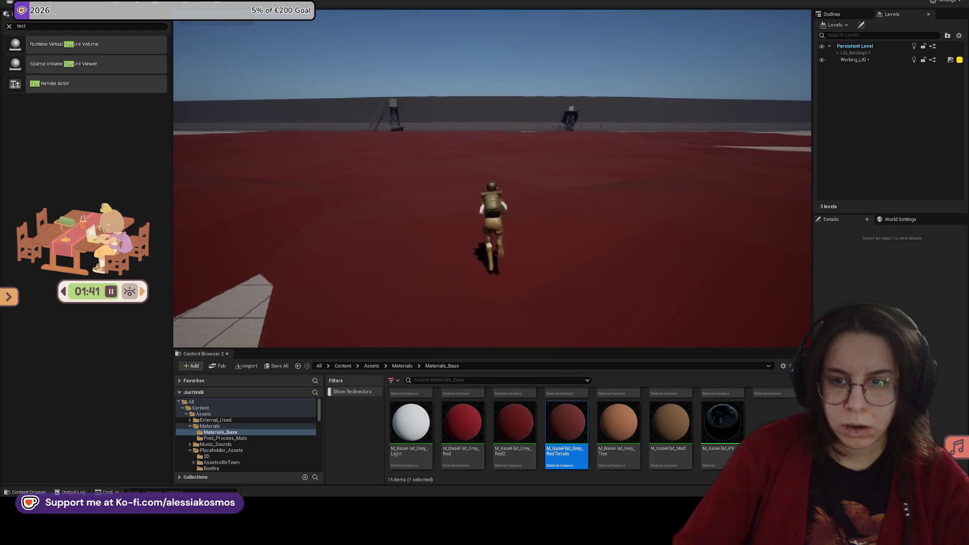
key("Escape")
right_click_drag(522, 135, 533, 128)
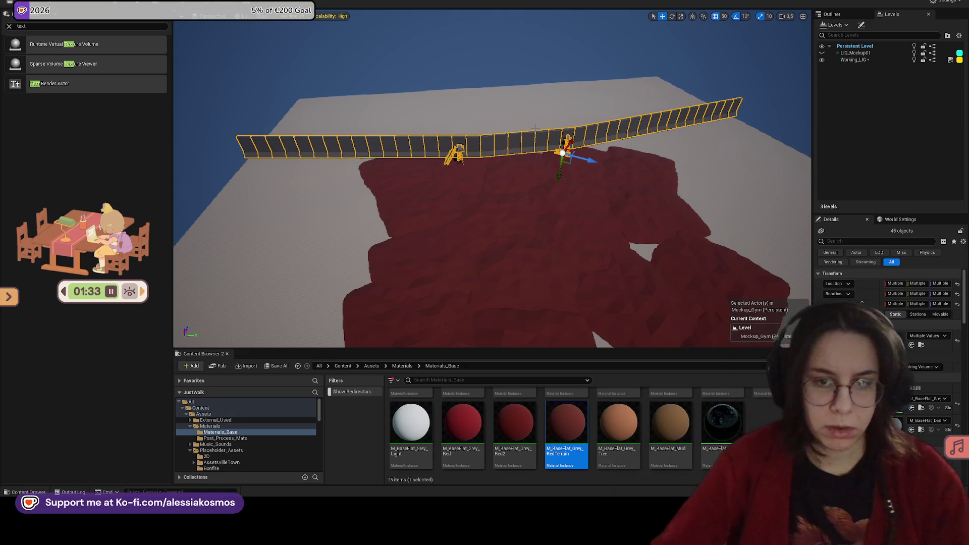
Save the level, check the 'Just Keep Walking' task board, then return to the editor
scroll(585, 197, "down", 5)
key("ctrl+s")
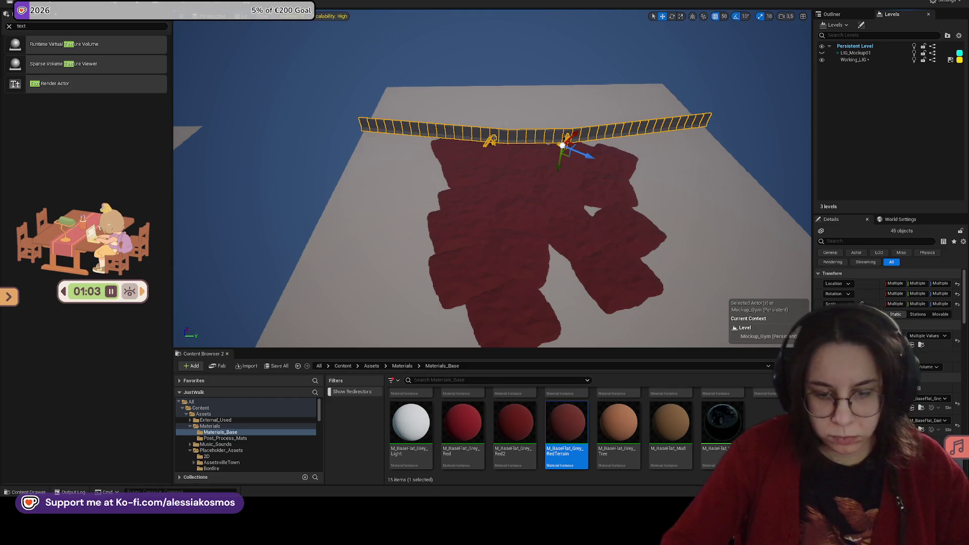
key("alt+Tab")
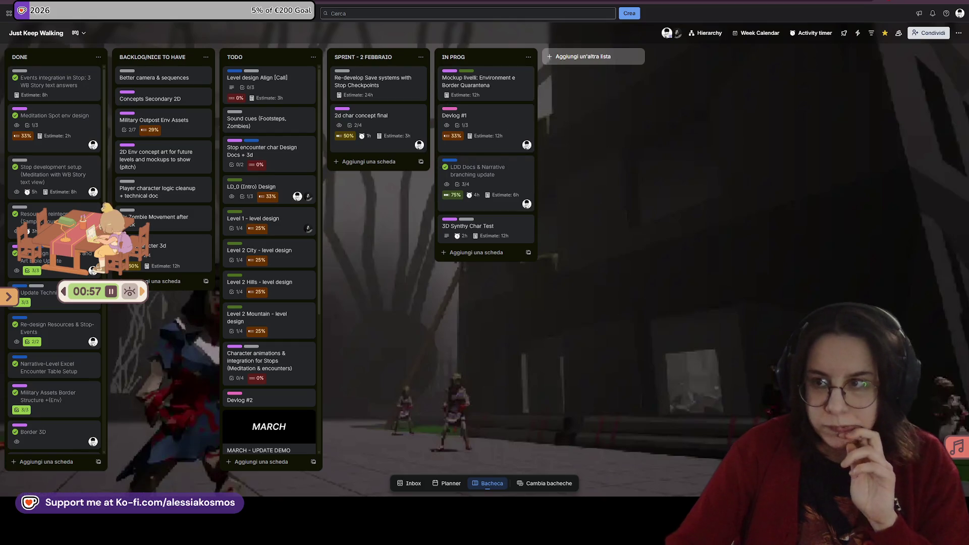
key("alt+Tab")
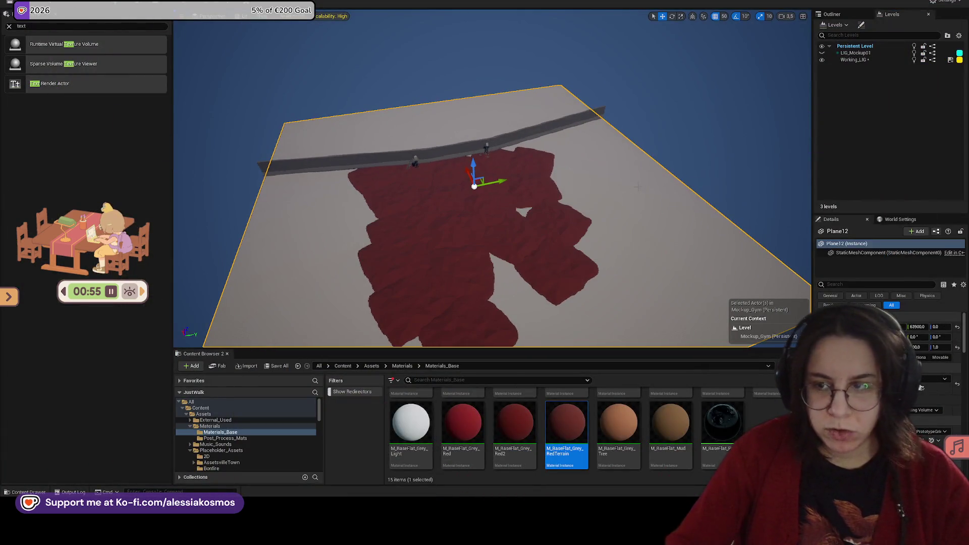
Save the Working_LIG level through the Save Content dialog
scroll(492, 197, "up", 3)
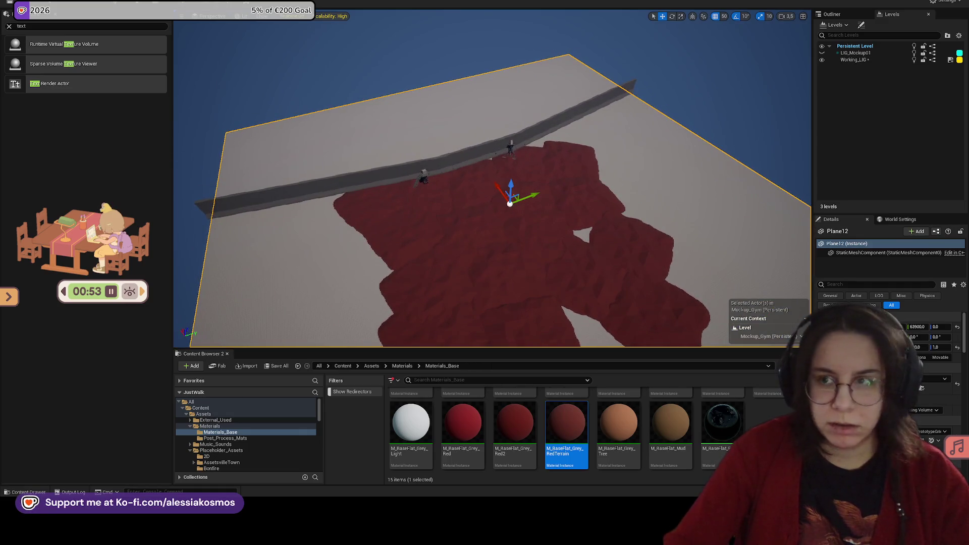
key("ctrl+shift+s")
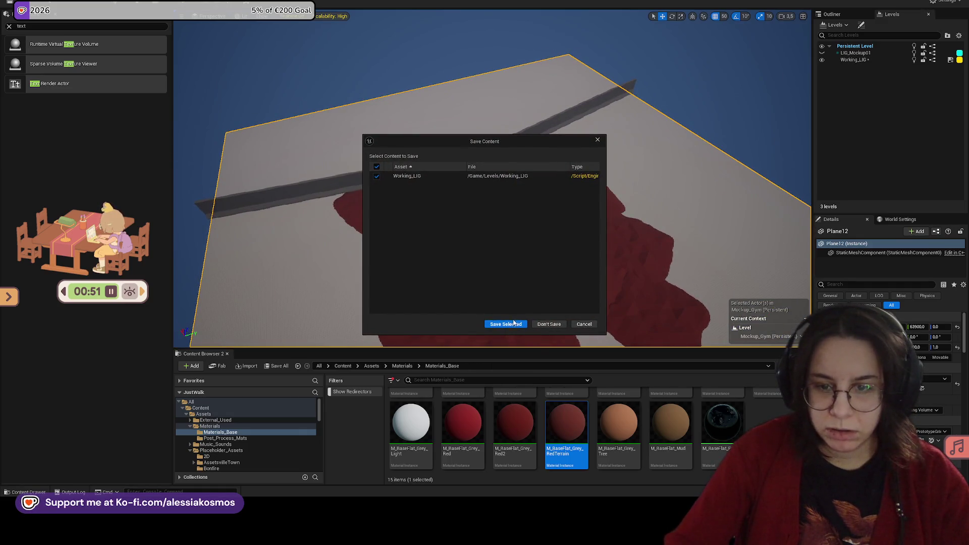
left_click(514, 324)
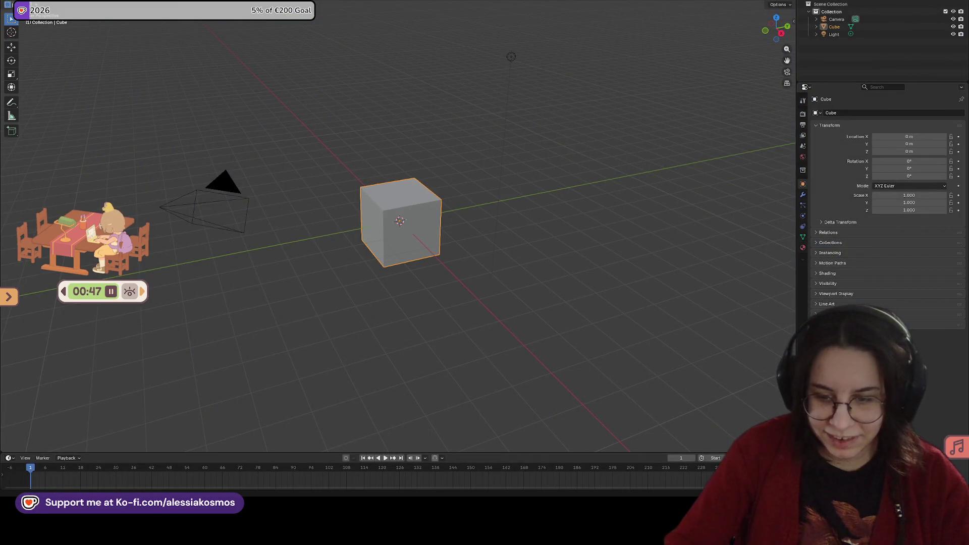
key("shift+d")
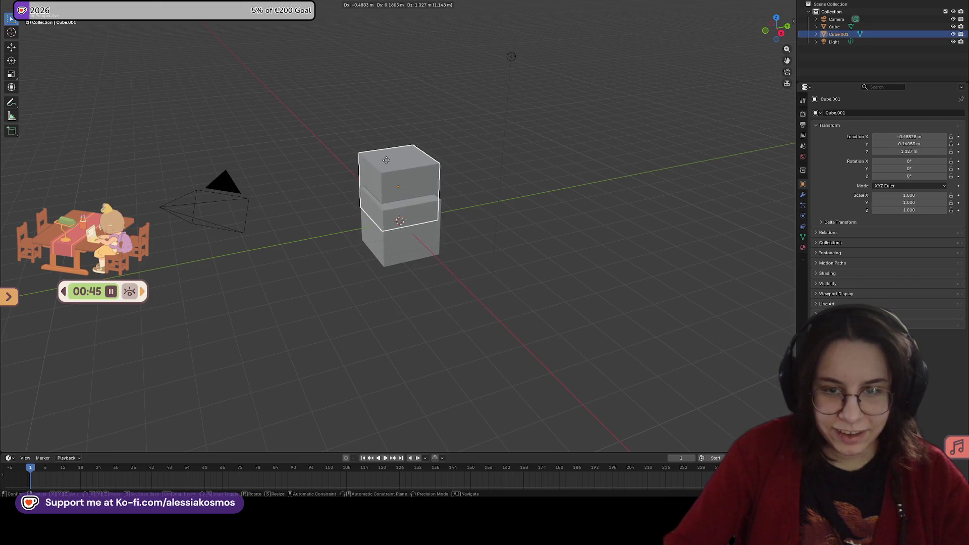
left_click(416, 240)
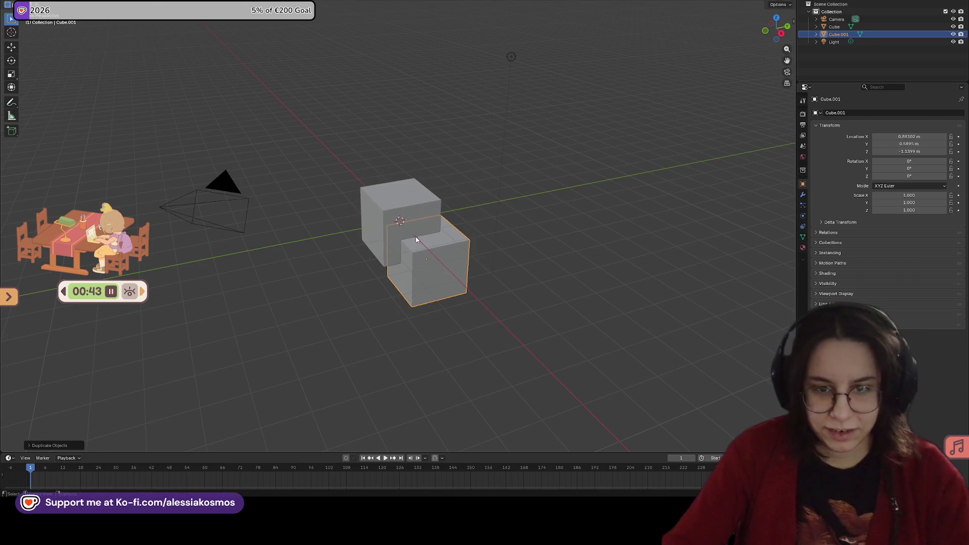
key("x")
left_click(423, 250)
left_click(427, 231)
key("shift+d")
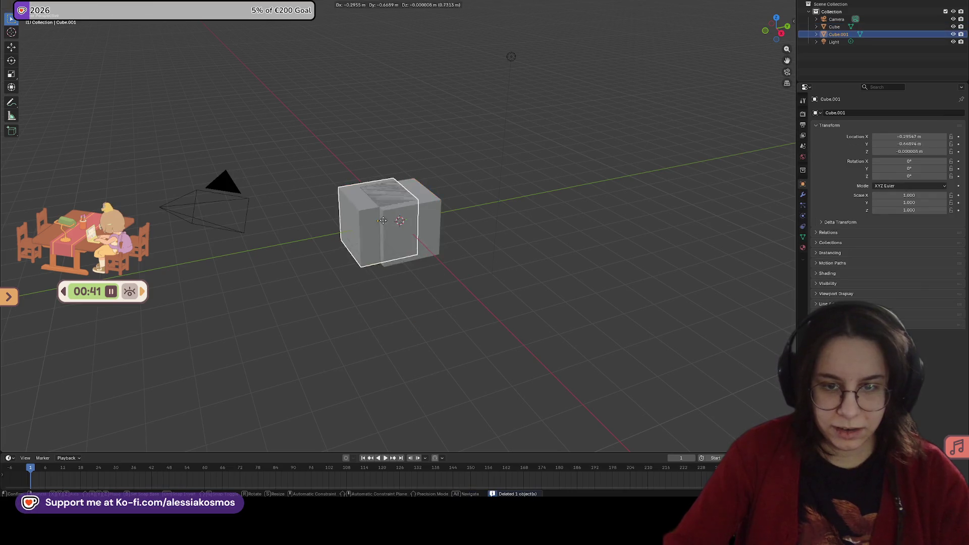
key("Escape")
key("x")
left_click(420, 215)
mouse_move(410, 217)
middle_mouse_down()
mouse_move(491, 222)
mouse_move(499, 230)
mouse_move(441, 231)
mouse_move(486, 302)
mouse_move(515, 323)
middle_mouse_up()
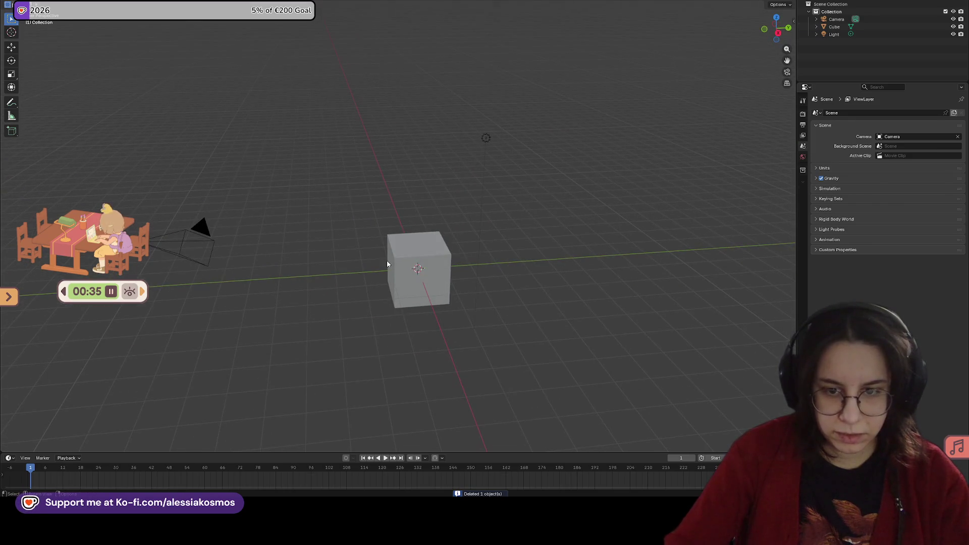
left_click(418, 264)
right_click(418, 264)
right_click(401, 285)
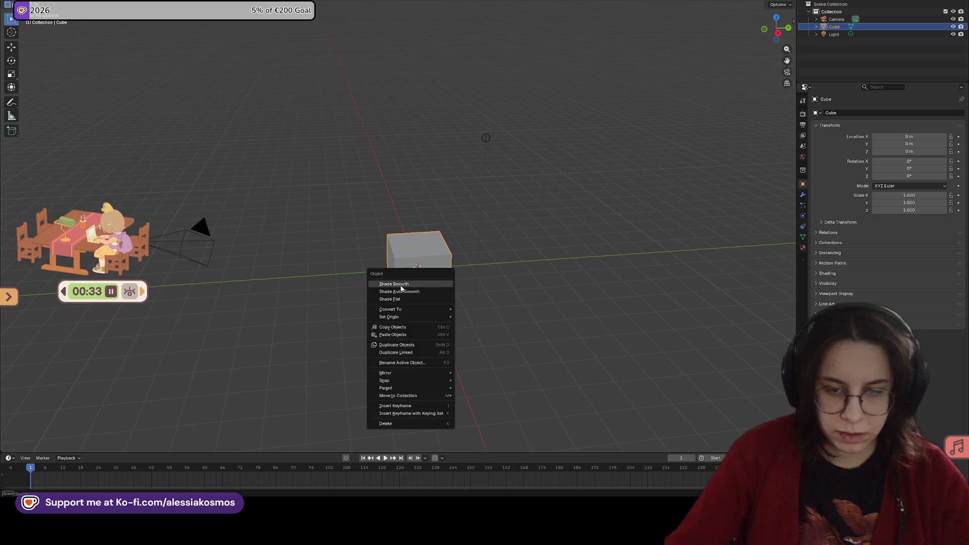
left_click(401, 216)
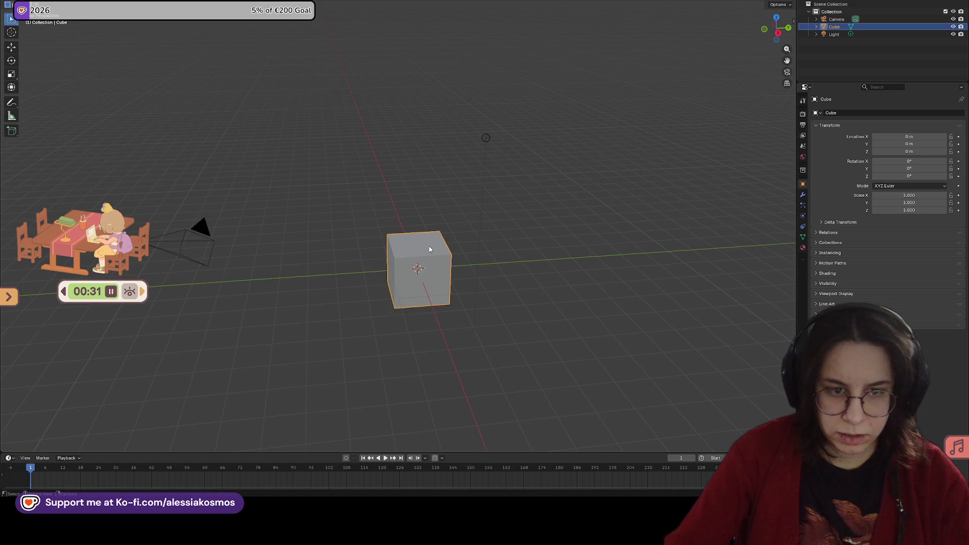
middle_click_drag(435, 247, 423, 235)
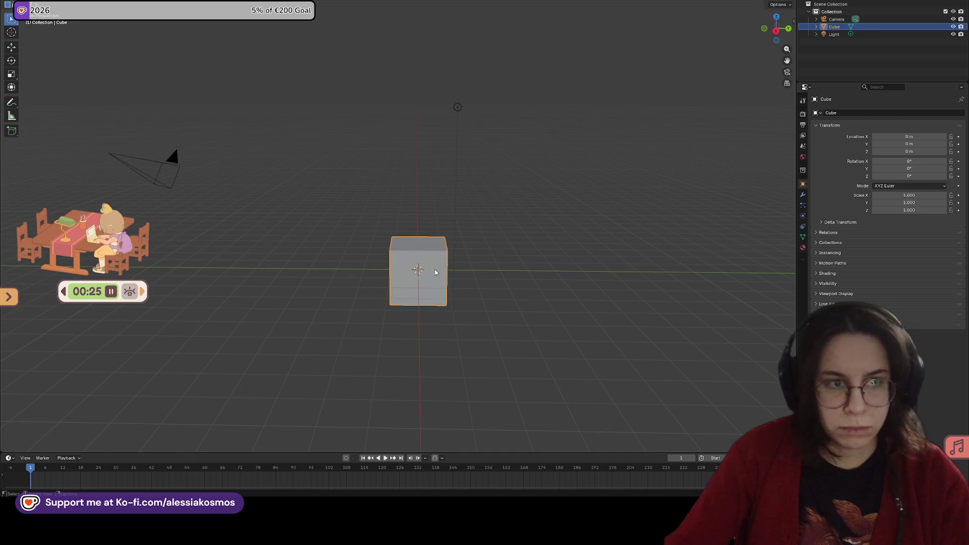
key("Tab")
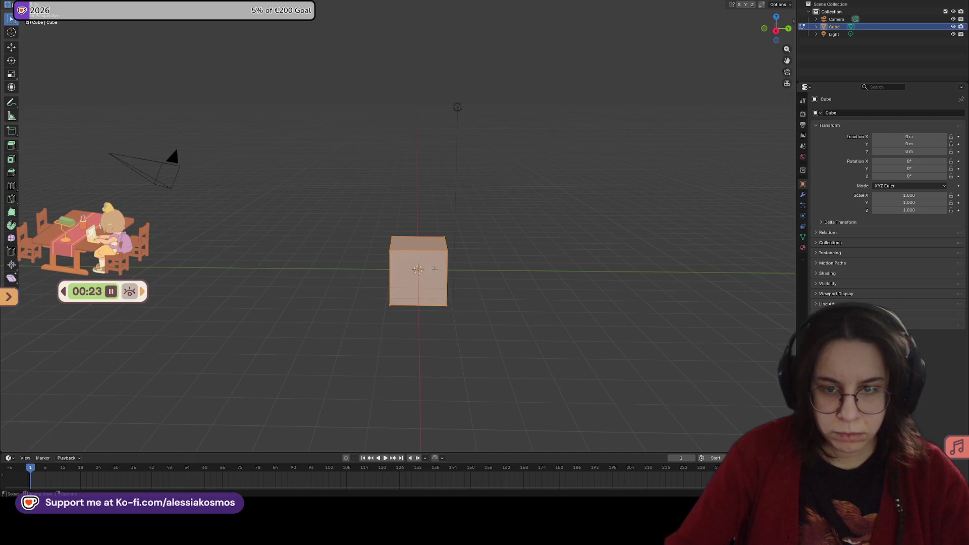
Leave Edit Mode, set the cube's Z dimension to 0.2 m in the N panel, and bring up Save
key("Tab")
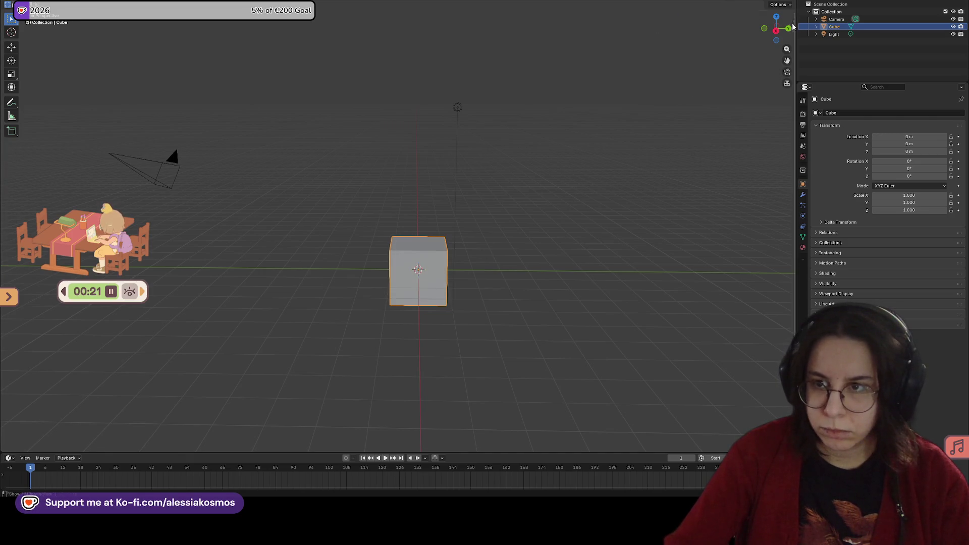
key("n")
left_click(766, 151)
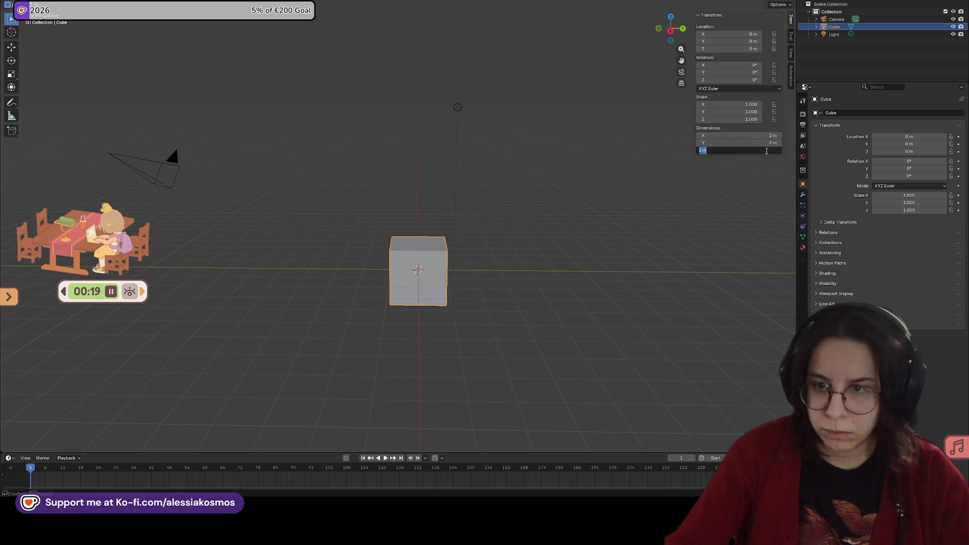
type("0.2")
key("Return")
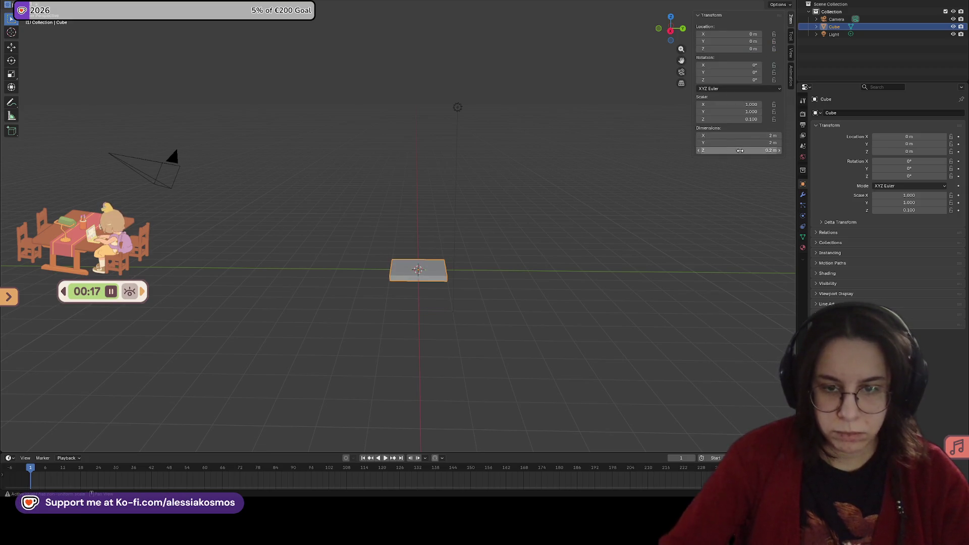
middle_click_drag(529, 200, 542, 213)
key("ctrl+s")
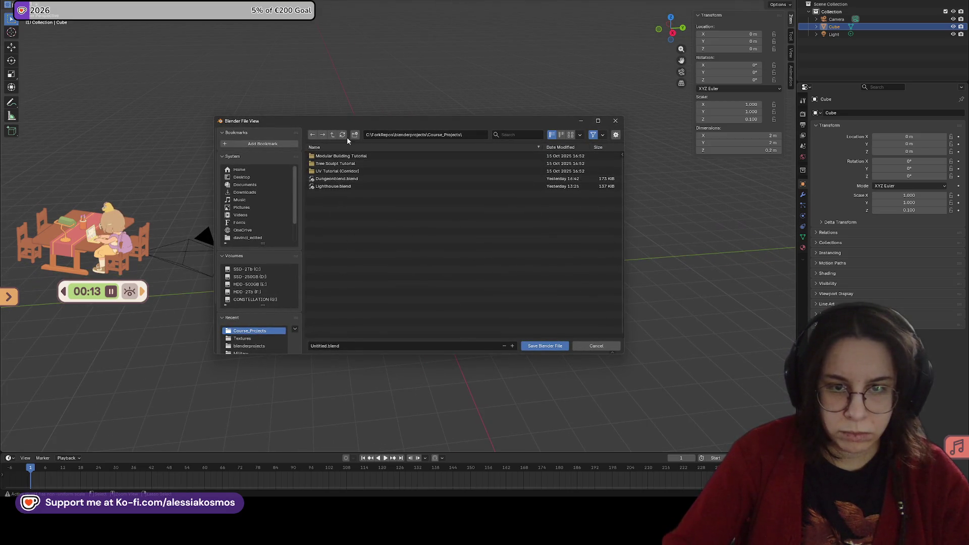
Create a new folder named Terrain inside blenderprojects\JKWTest
left_click(332, 135)
left_click(324, 178)
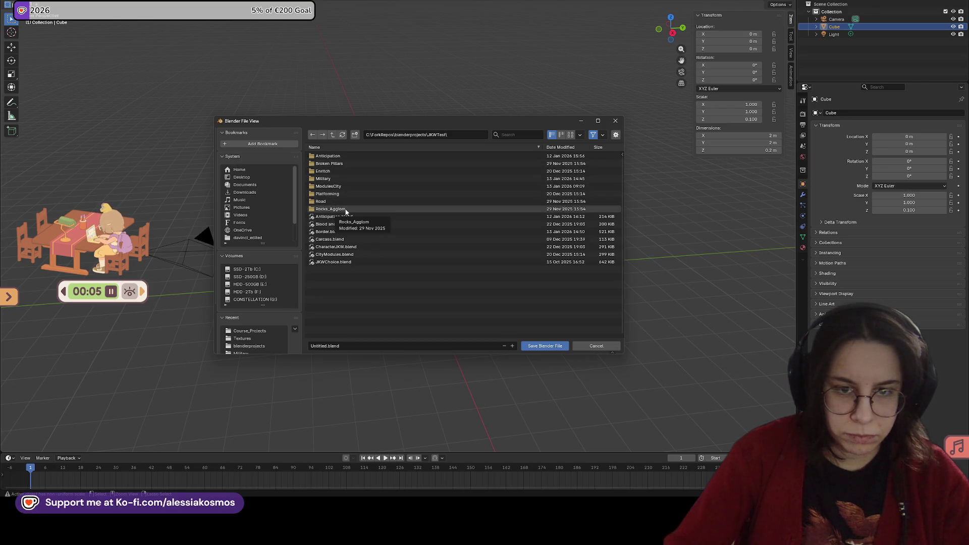
right_click(325, 286)
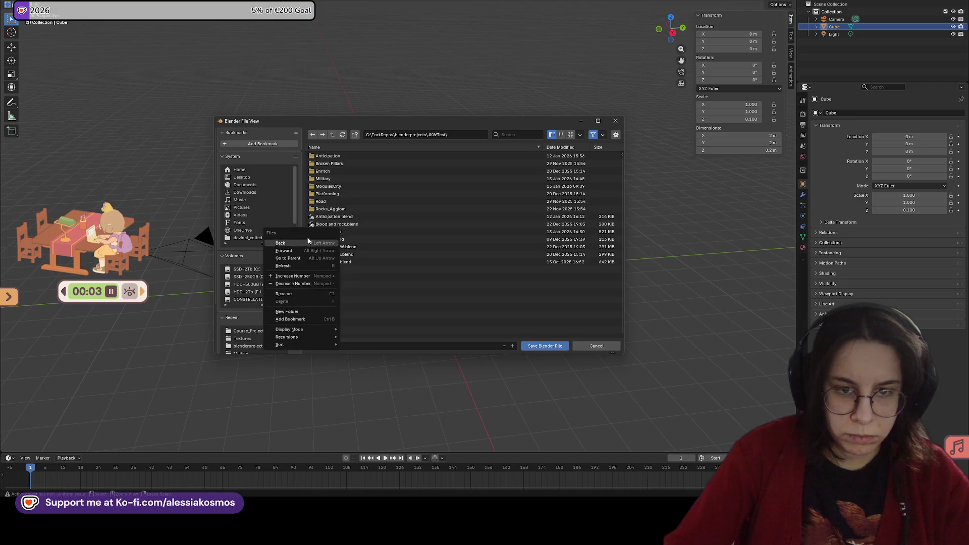
left_click(355, 134)
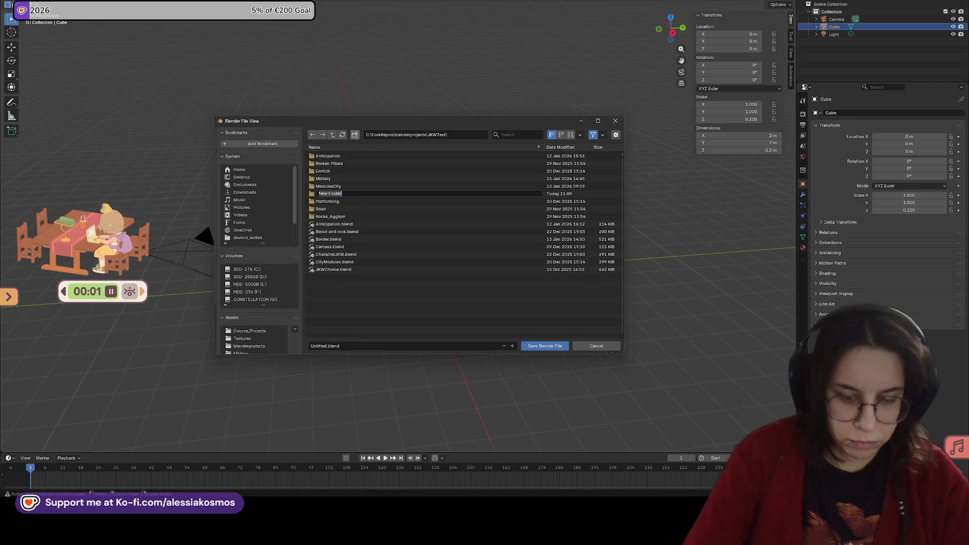
type("Terrain")
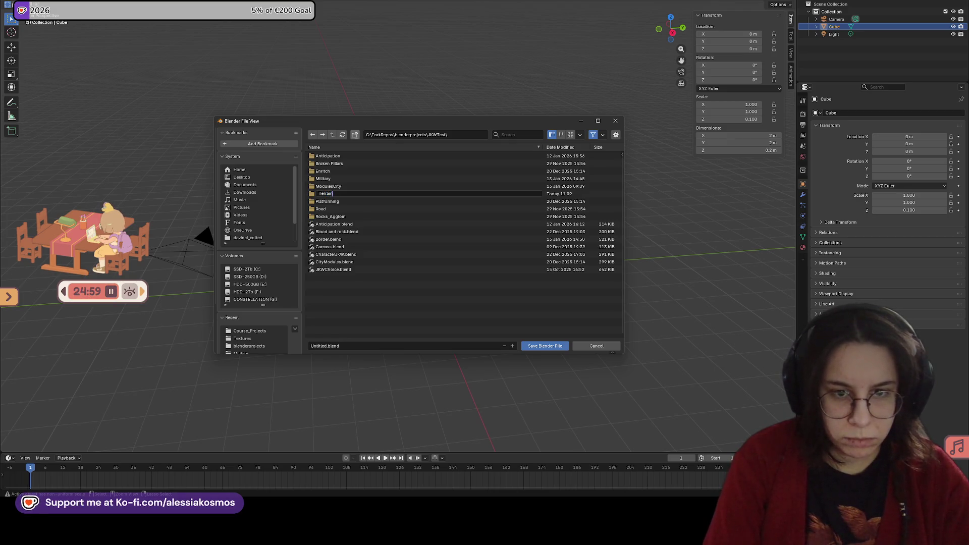
key("Return")
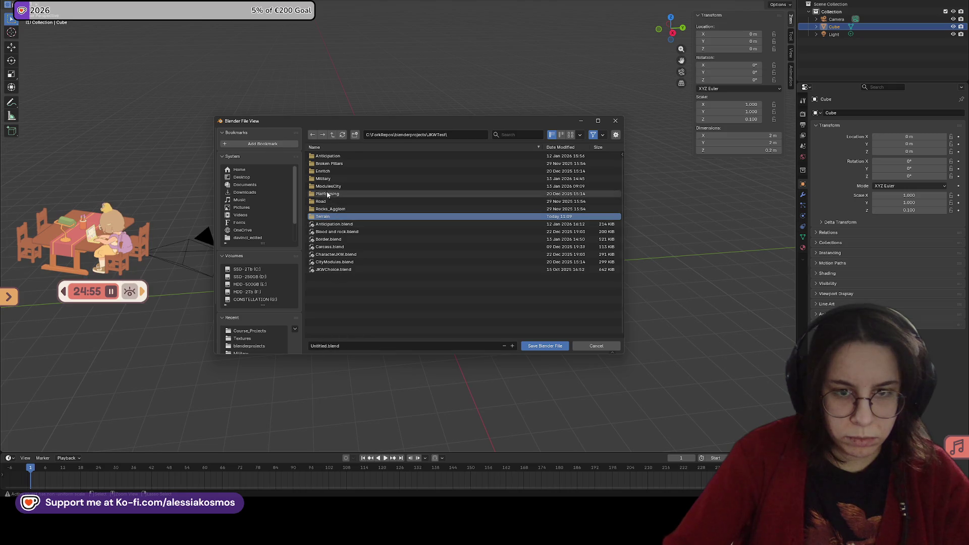
Save the file as Terrains.blend inside the Terrain folder
double_click(325, 217)
left_click(328, 346)
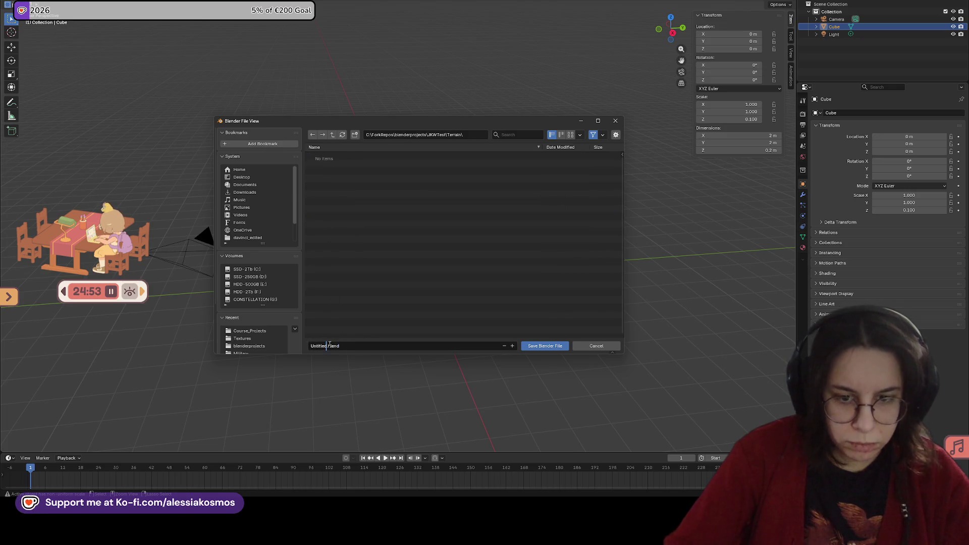
type("Terrains")
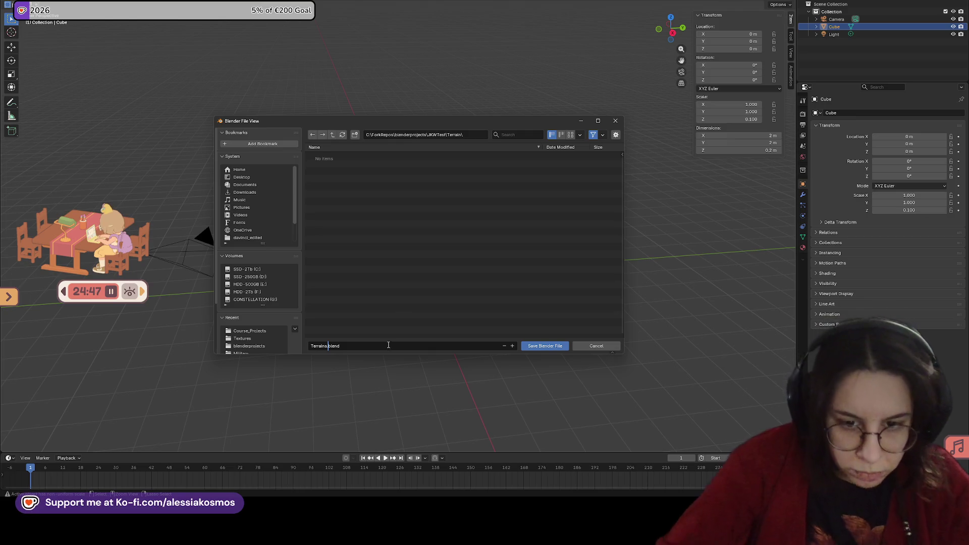
left_click(398, 302)
left_click(547, 346)
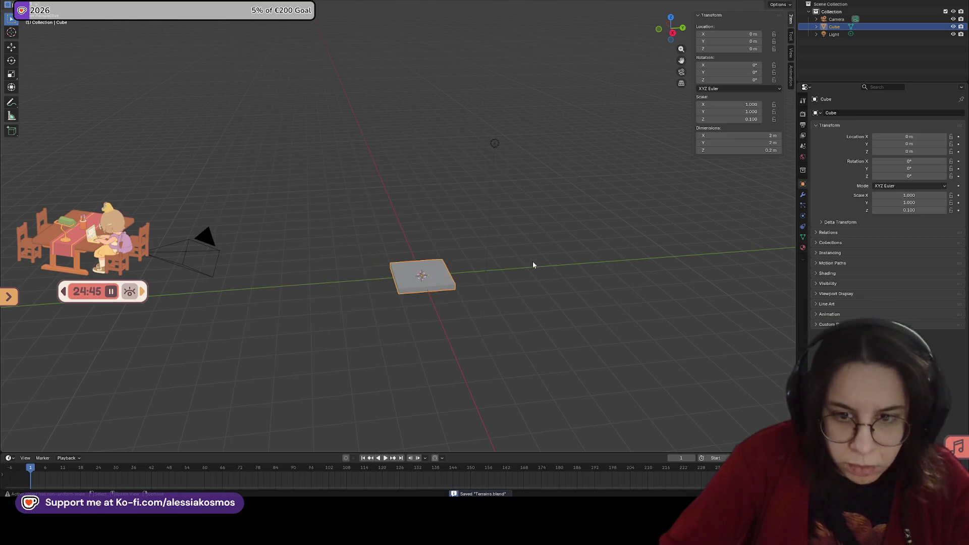
Set the slab's X and Y dimensions to 50 m each in the N panel
mouse_move(406, 191)
middle_mouse_down()
mouse_move(383, 243)
mouse_move(484, 285)
mouse_move(352, 287)
mouse_move(465, 303)
mouse_move(555, 212)
middle_mouse_up()
left_click(746, 142)
key("Return")
left_click(761, 135)
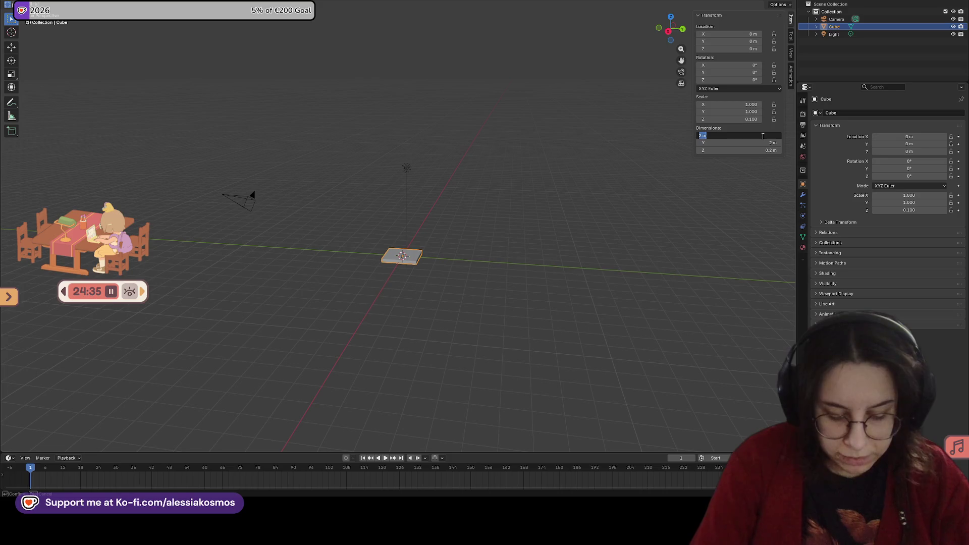
type("50")
key("Return")
left_click(763, 142)
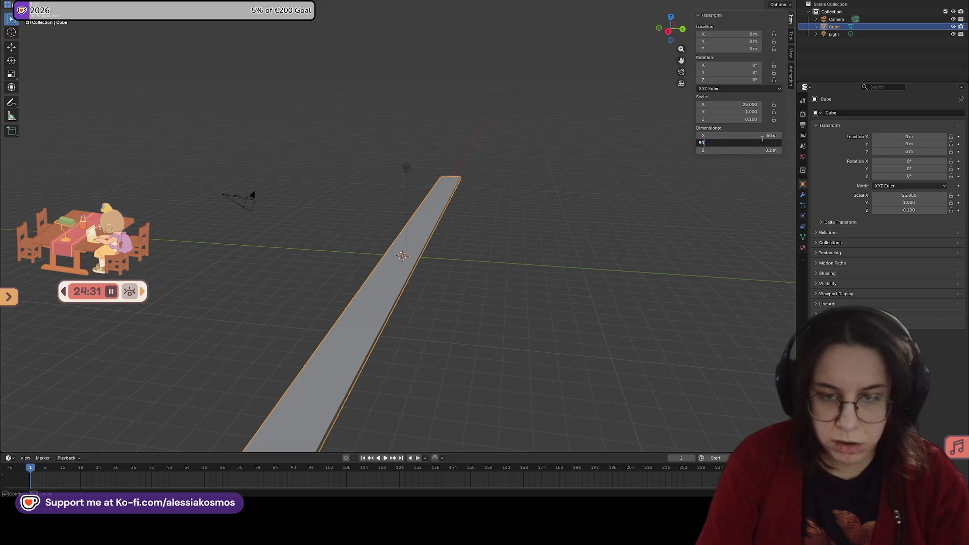
key("Return")
Save the 50 m × 50 m plane to Terrains.blend
mouse_move(456, 162)
middle_mouse_down()
mouse_move(283, 138)
mouse_move(353, 190)
mouse_move(372, 173)
mouse_move(389, 206)
middle_mouse_up()
key("ctrl+s")
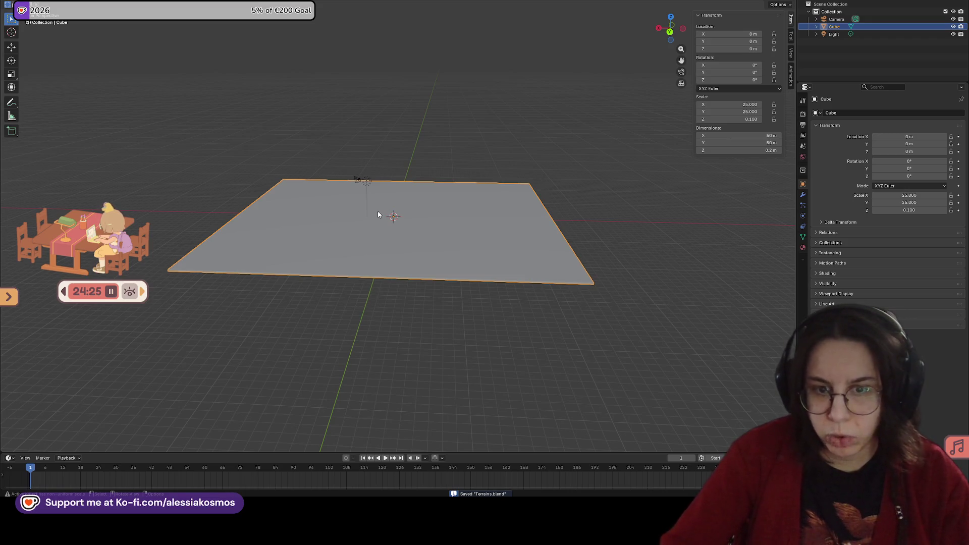
middle_click_drag(384, 207, 333, 210)
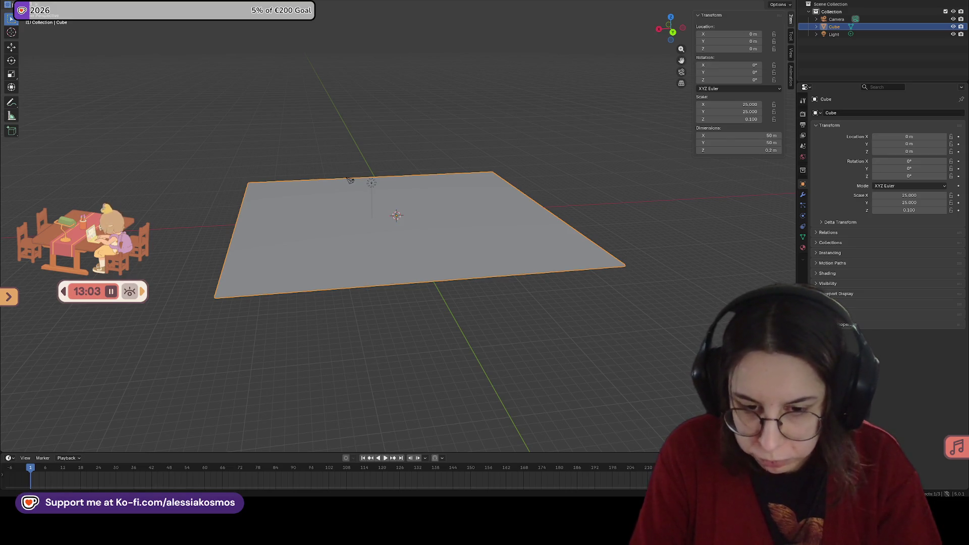
Orbit and zoom the view to reframe the whole 50 m slab
middle_click_drag(301, 158, 510, 230)
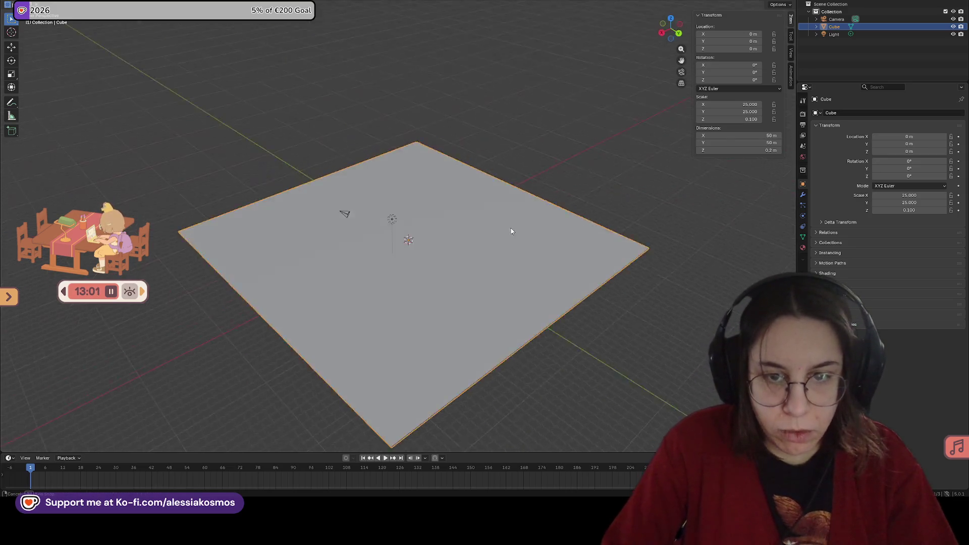
scroll(510, 231, "down", 3)
middle_click_drag(423, 216, 494, 242)
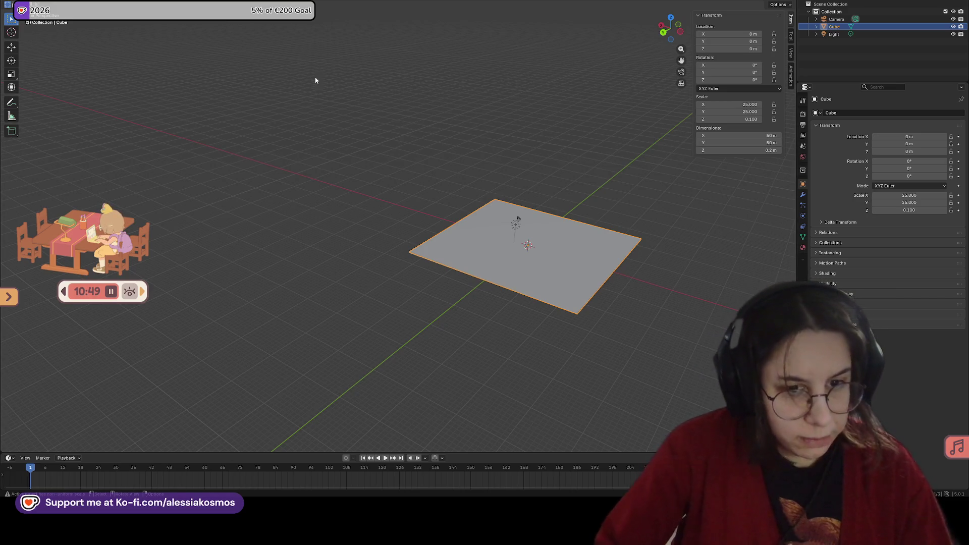
Enter Edit Mode and add 33 parallel loop cuts across the plane, kept centred
right_click(457, 217)
mouse_move(511, 182)
middle_mouse_down()
mouse_move(536, 222)
mouse_move(468, 231)
mouse_move(476, 215)
mouse_move(485, 231)
mouse_move(456, 264)
mouse_move(466, 242)
middle_mouse_up()
key("Tab")
key("alt+a")
key("ctrl+r")
scroll(479, 192, "up", 7)
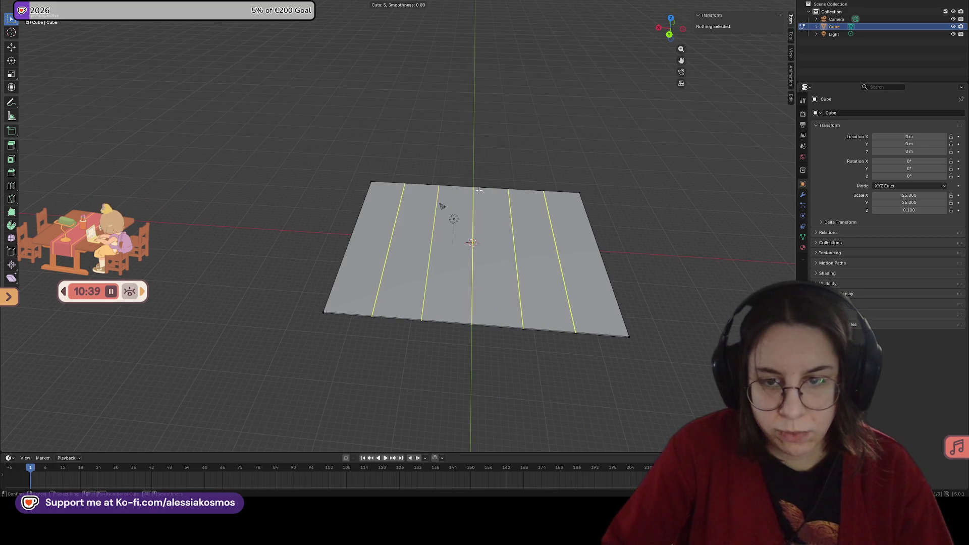
scroll(480, 191, "up", 15)
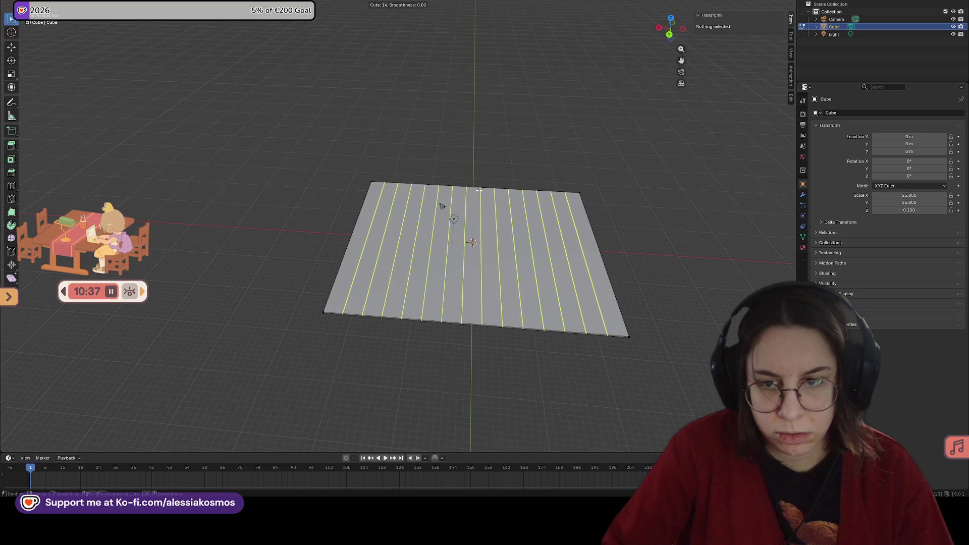
scroll(483, 190, "up", 10)
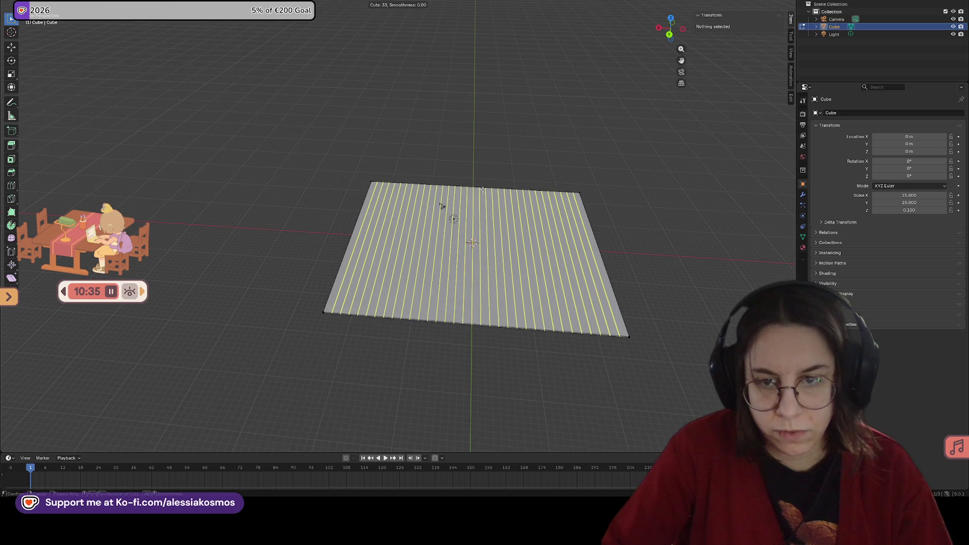
left_click(483, 190)
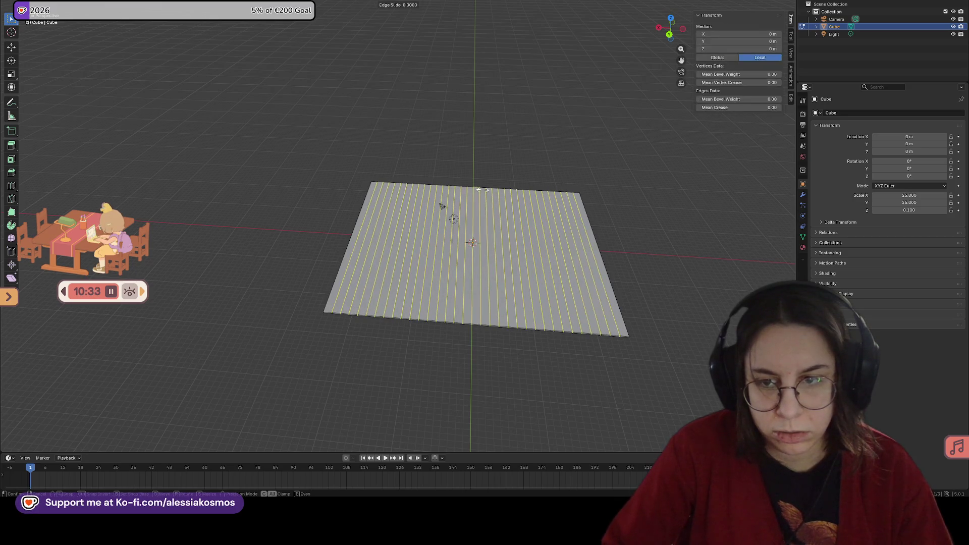
right_click(499, 182)
mouse_move(499, 182)
middle_mouse_down()
mouse_move(503, 195)
mouse_move(439, 223)
middle_mouse_up()
Add 24 crosswise loop cuts across the plane
scroll(422, 230, "up", 3)
key("ctrl+r")
scroll(411, 222, "up", 18)
scroll(403, 215, "up", 5)
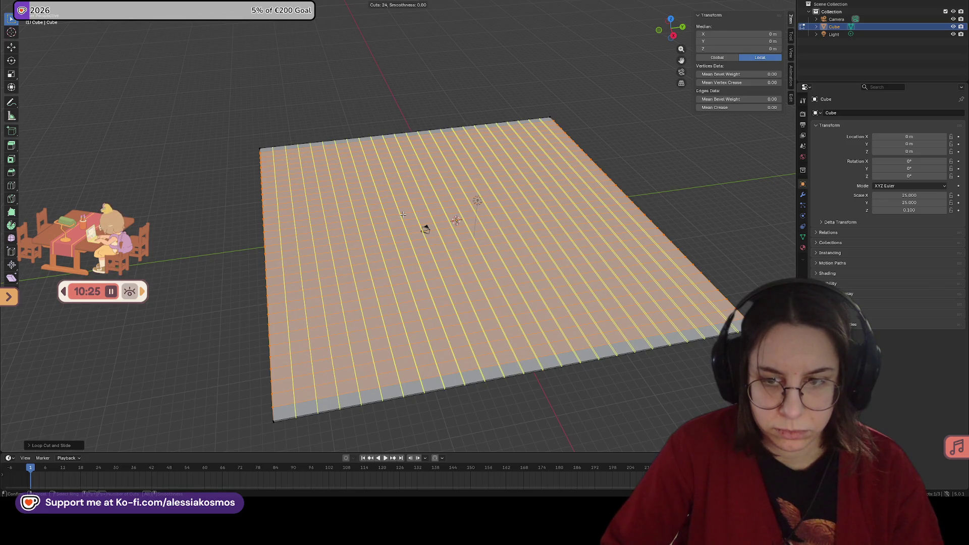
left_click(403, 215)
Select all the plane's geometry, then deselect its left and right edge vertices from top view
key("a")
mouse_move(414, 214)
middle_mouse_down()
mouse_move(508, 206)
mouse_move(444, 212)
mouse_move(414, 201)
middle_mouse_up()
left_click_drag(229, 121, 244, 212)
mouse_move(228, 159)
left_mouse_down("ctrl")
mouse_move(254, 201)
mouse_move(251, 258)
left_mouse_up("ctrl")
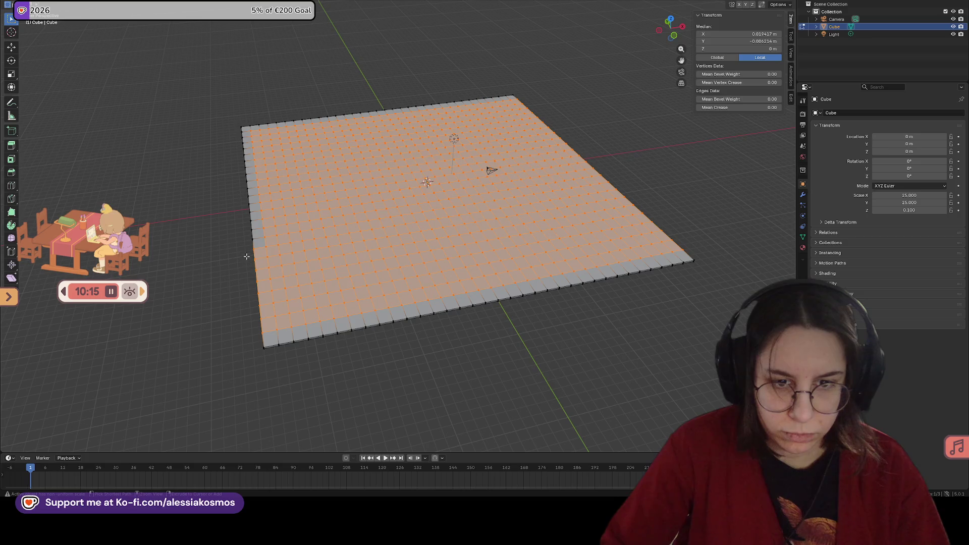
key("KP_5")
key("KP_7")
mouse_move(238, 200)
left_mouse_down("ctrl")
mouse_move(255, 248)
mouse_move(256, 337)
left_mouse_up("ctrl")
mouse_move(694, 82)
middle_mouse_down("shift")
mouse_move(645, 104)
mouse_move(544, 182)
middle_mouse_up("shift")
left_click_drag(501, 39, 541, 420, "ctrl")
Check the plane edge-on from the front, then box-select all its vertices again
mouse_move(429, 325)
middle_mouse_down()
mouse_move(370, 243)
mouse_move(442, 203)
mouse_move(409, 181)
mouse_move(441, 152)
mouse_move(422, 195)
mouse_move(443, 213)
middle_mouse_up()
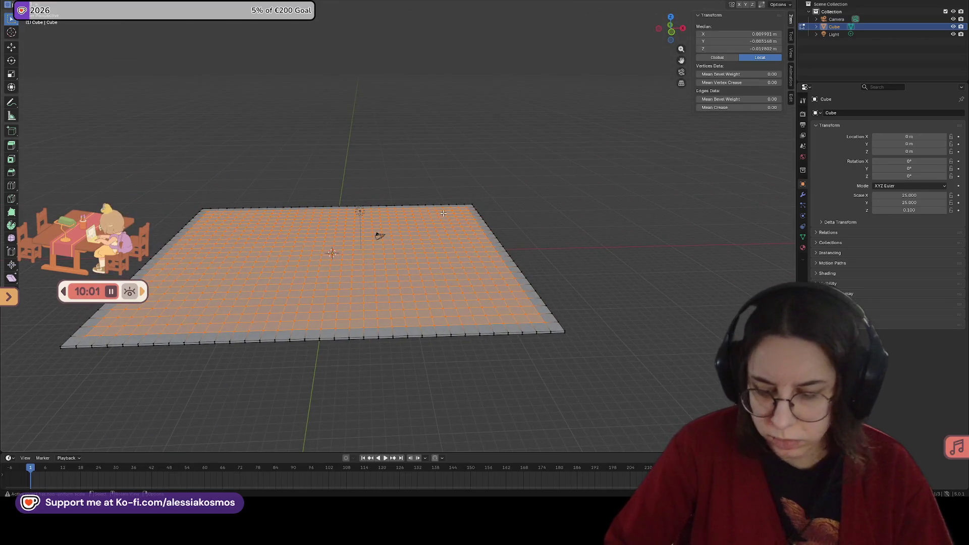
key("KP_1")
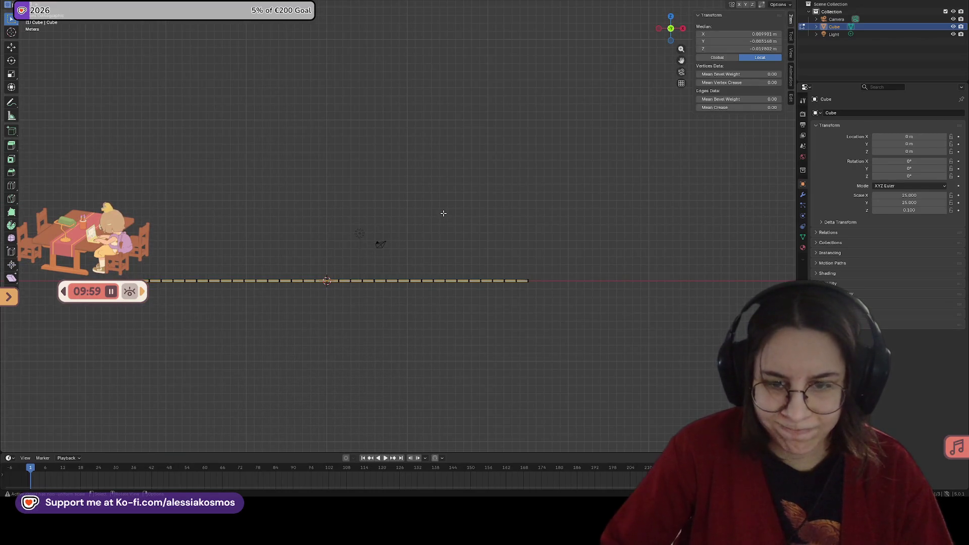
middle_click_drag(424, 214, 568, 195, "shift")
scroll(568, 195, "up", 2)
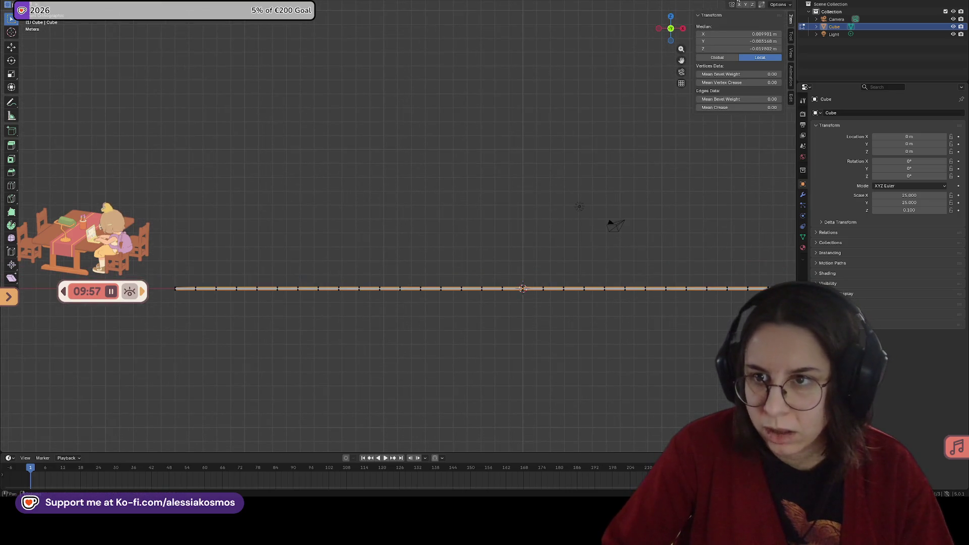
left_click(396, 238)
middle_click_drag(429, 227, 461, 222)
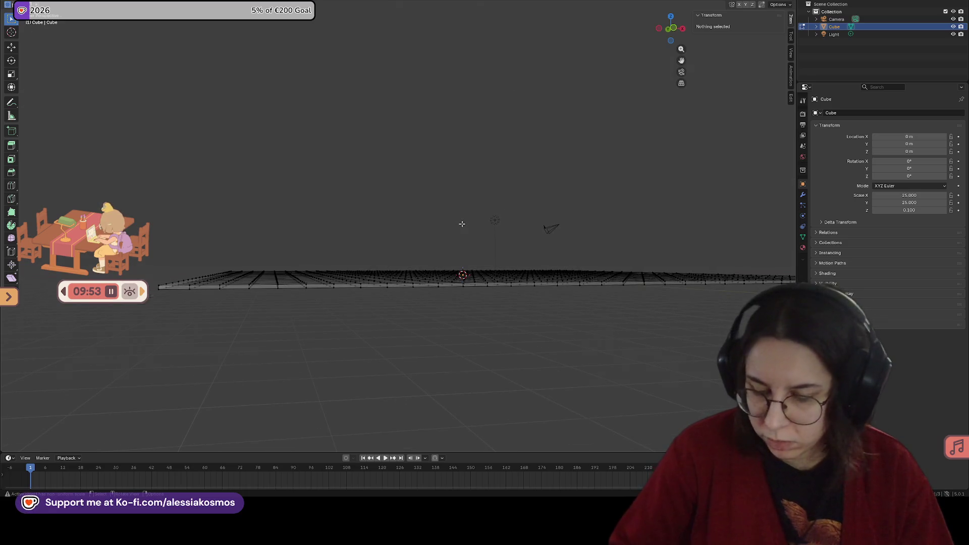
scroll(461, 221, "down", 2)
left_click_drag(263, 245, 690, 258)
mouse_move(636, 244)
middle_mouse_down()
mouse_move(647, 218)
mouse_move(614, 284)
middle_mouse_up()
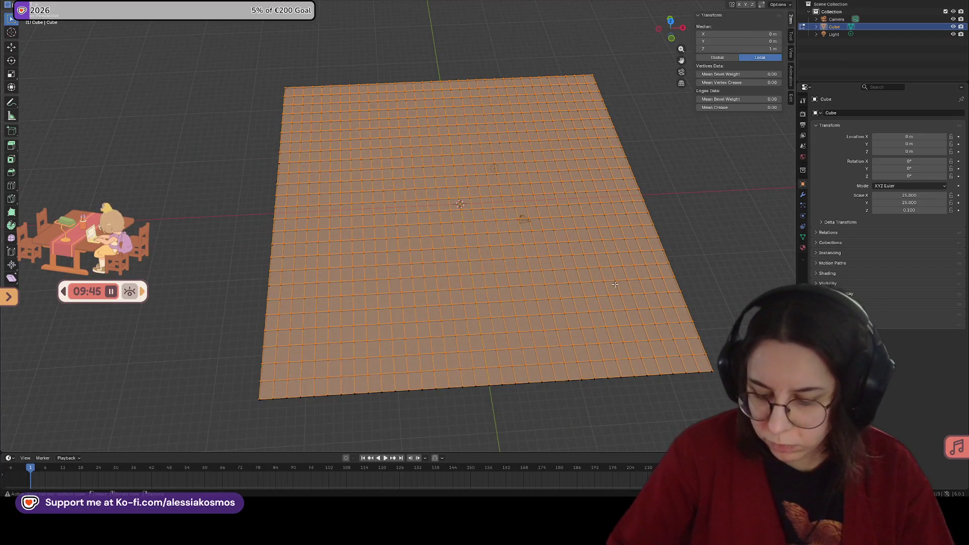
From top view, deselect the leftmost and rightmost vertex columns
key("KP_7")
scroll(589, 277, "down", 3)
mouse_move(302, 46)
left_mouse_down("ctrl")
mouse_move(317, 265)
mouse_move(331, 318)
left_mouse_up("ctrl")
left_click_drag(553, 74, 602, 333, "ctrl")
mouse_move(586, 276)
middle_mouse_down()
mouse_move(588, 217)
mouse_move(574, 169)
mouse_move(595, 169)
mouse_move(613, 189)
mouse_move(340, 149)
mouse_move(132, 11)
middle_mouse_up()
Randomize the selected vertices with Mesh > Transform > Randomize, setting Amount to 0.03 m
left_click(133, 10)
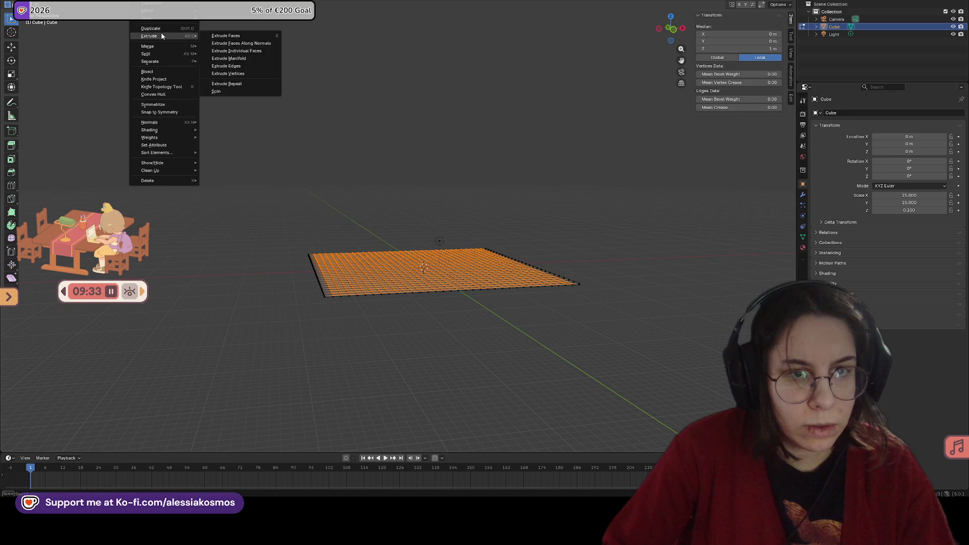
mouse_move(166, 3)
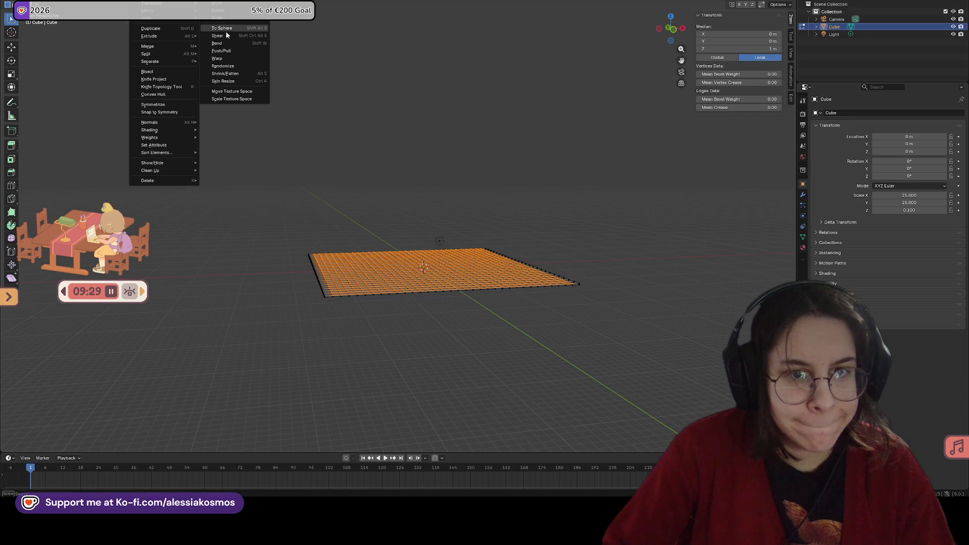
left_click(222, 65)
scroll(421, 237, "up", 3)
middle_click_drag(420, 237, 437, 266)
left_click(30, 444)
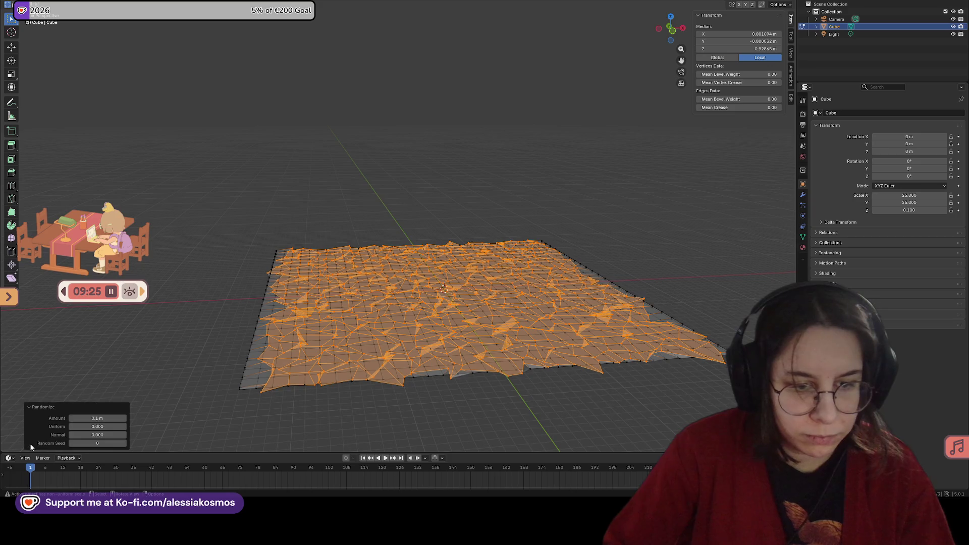
left_click_drag(98, 418, 83, 418)
mouse_move(348, 392)
middle_mouse_down()
mouse_move(373, 382)
mouse_move(366, 402)
mouse_move(478, 402)
mouse_move(356, 364)
mouse_move(589, 273)
middle_mouse_up()
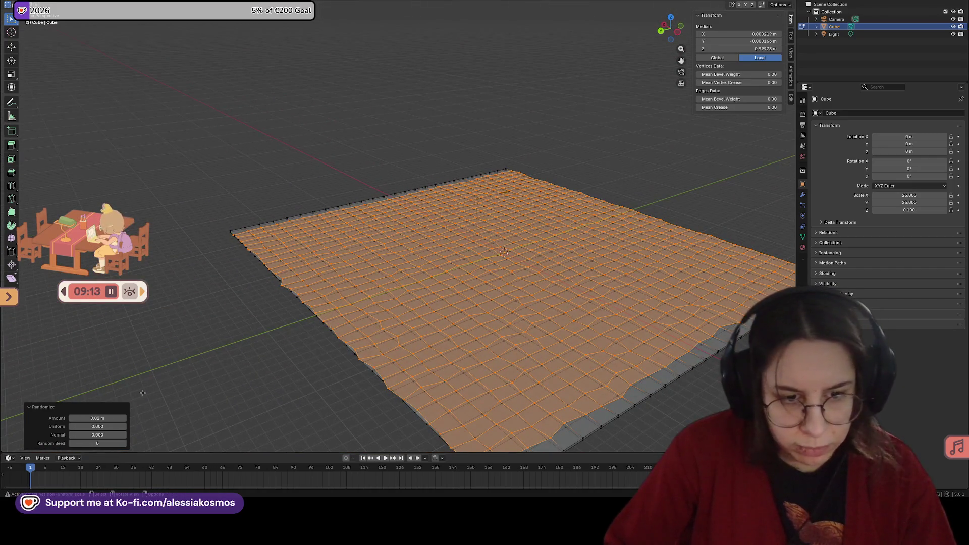
left_click(106, 418)
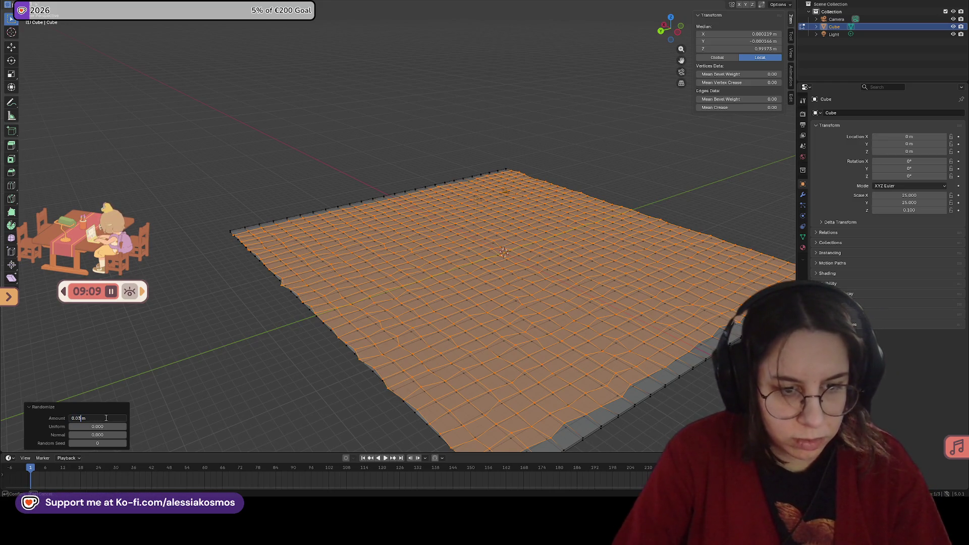
key("Return")
Inspect the bumpy plane from the side and switch to face select mode
mouse_move(101, 414)
middle_mouse_down()
mouse_move(257, 350)
mouse_move(596, 348)
mouse_move(477, 341)
mouse_move(446, 385)
mouse_move(498, 303)
mouse_move(444, 316)
mouse_move(449, 295)
middle_mouse_up()
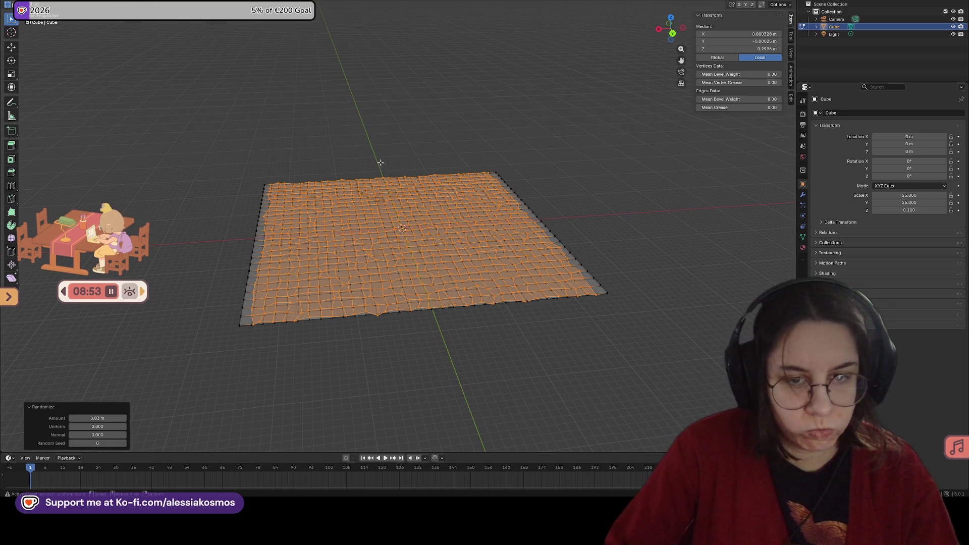
mouse_move(361, 178)
middle_mouse_down()
mouse_move(419, 201)
mouse_move(380, 183)
middle_mouse_up()
key("3")
Run Randomize on the vertices again and set the Amount to 0.01 m
left_click(136, 5)
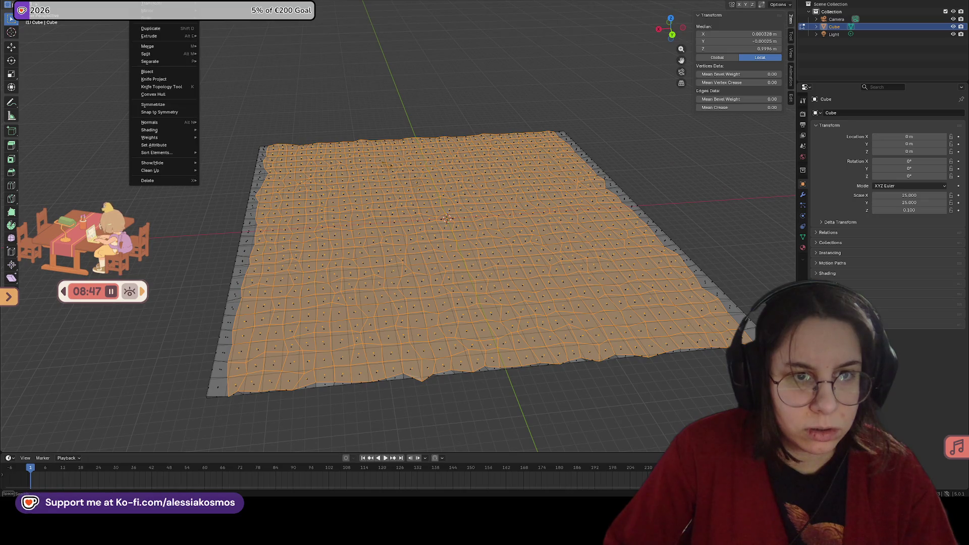
mouse_move(154, 4)
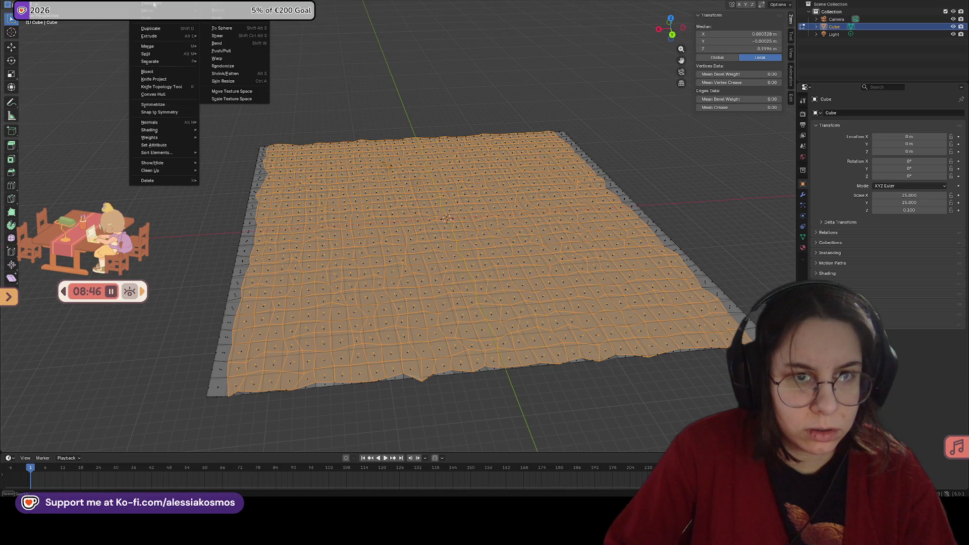
left_click(235, 66)
mouse_move(354, 104)
middle_mouse_down()
mouse_move(367, 88)
mouse_move(360, 78)
middle_mouse_up()
mouse_move(97, 418)
left_mouse_down()
mouse_move(83, 418)
mouse_move(101, 418)
left_mouse_up()
mouse_move(426, 338)
middle_mouse_down()
mouse_move(434, 349)
mouse_move(260, 351)
mouse_move(273, 332)
mouse_move(160, 43)
middle_mouse_up()
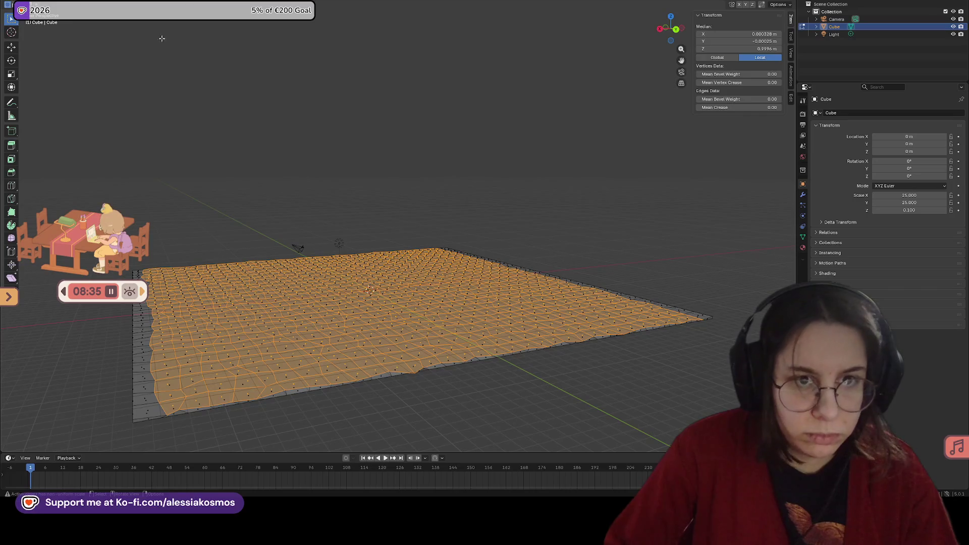
Look through the Mesh menu, then return to Object Mode
left_click(151, 7)
mouse_move(138, 6)
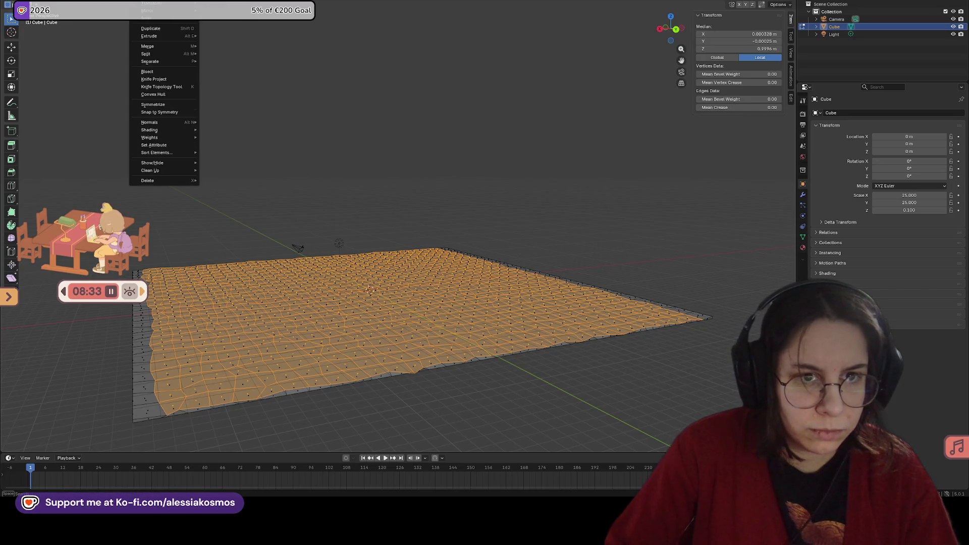
mouse_move(157, 20)
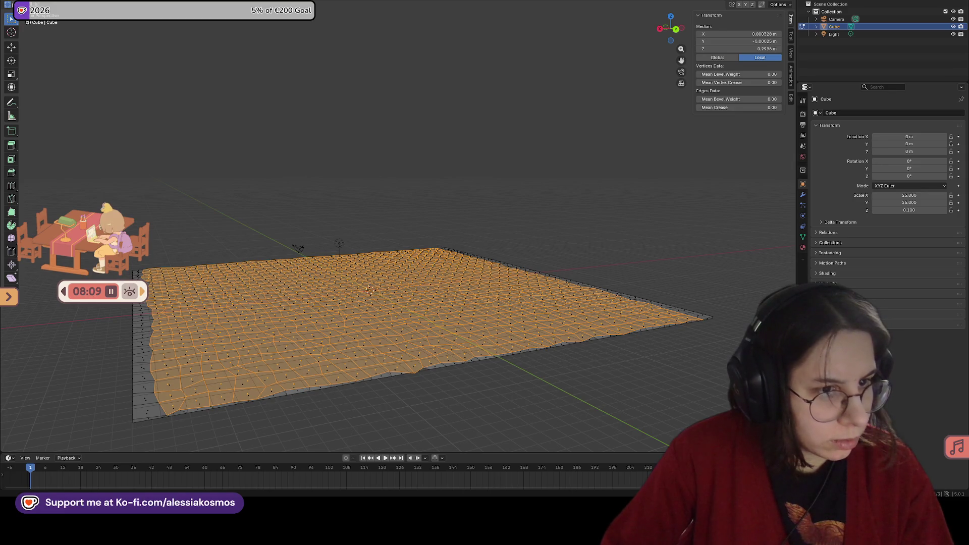
scroll(378, 193, "down", 5)
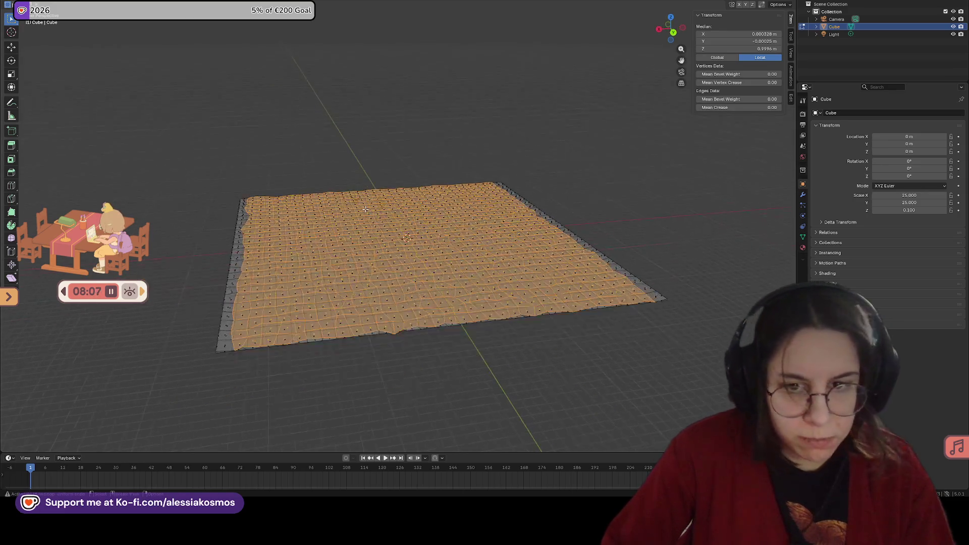
key("Tab")
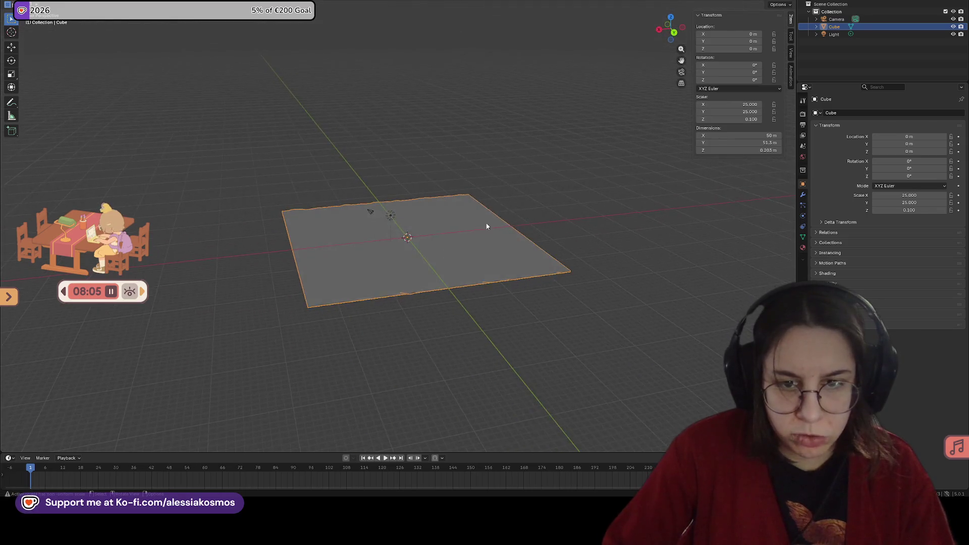
Delete the sculpted terrain plane from the scene
scroll(470, 226, "up", 5)
scroll(468, 226, "down", 1)
scroll(457, 226, "down", 4)
key("x")
left_click(437, 233)
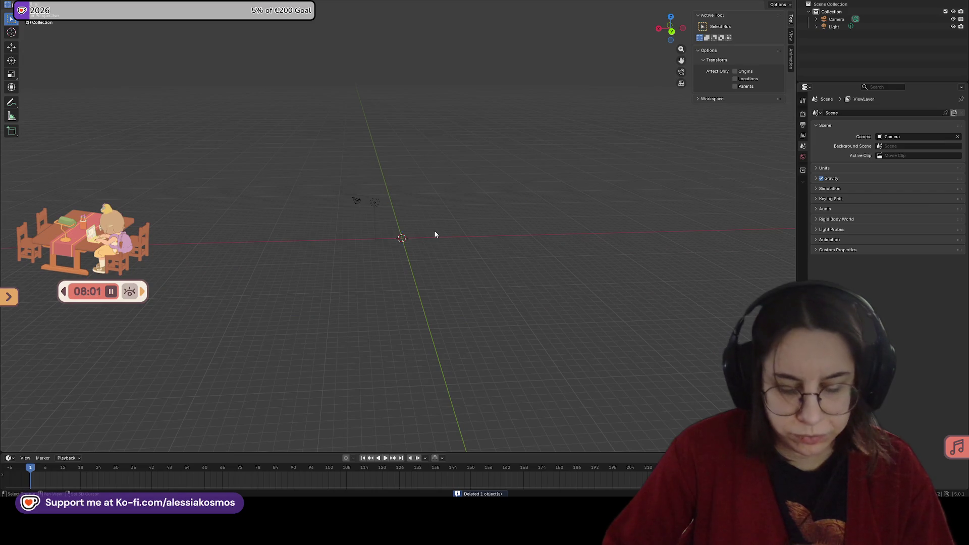
Add a plane at the origin, then undo it
key("grave")
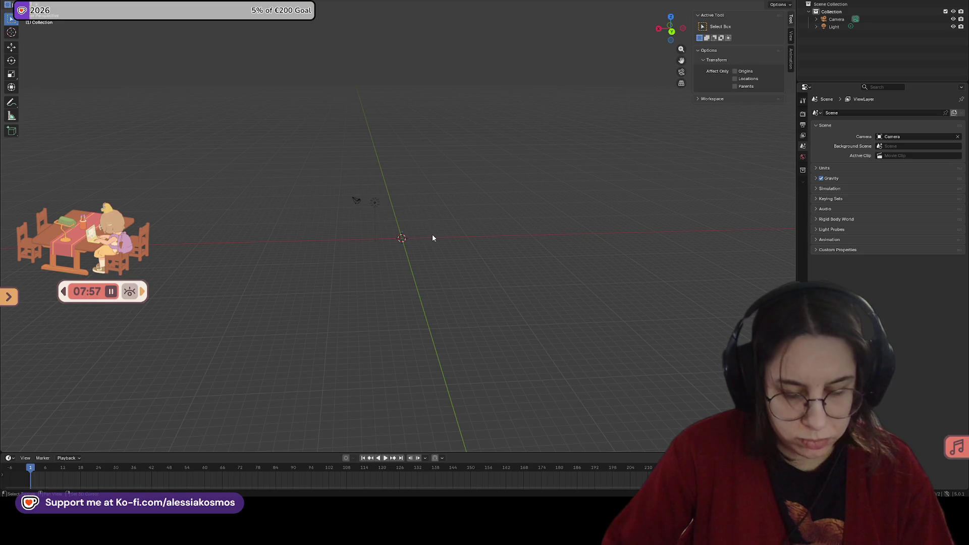
key("shift+a")
mouse_move(427, 245)
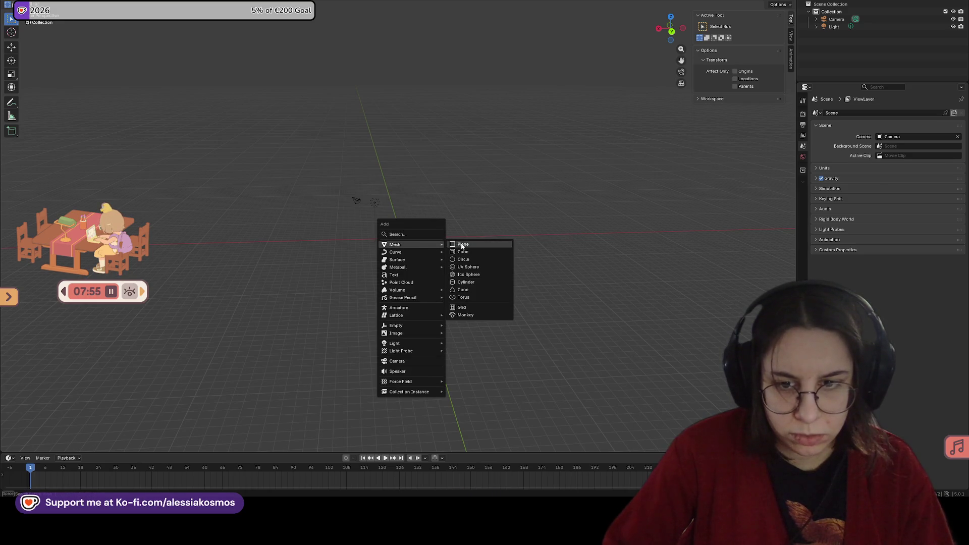
left_click(461, 244)
scroll(392, 253, "up", 6)
scroll(429, 275, "up", 3)
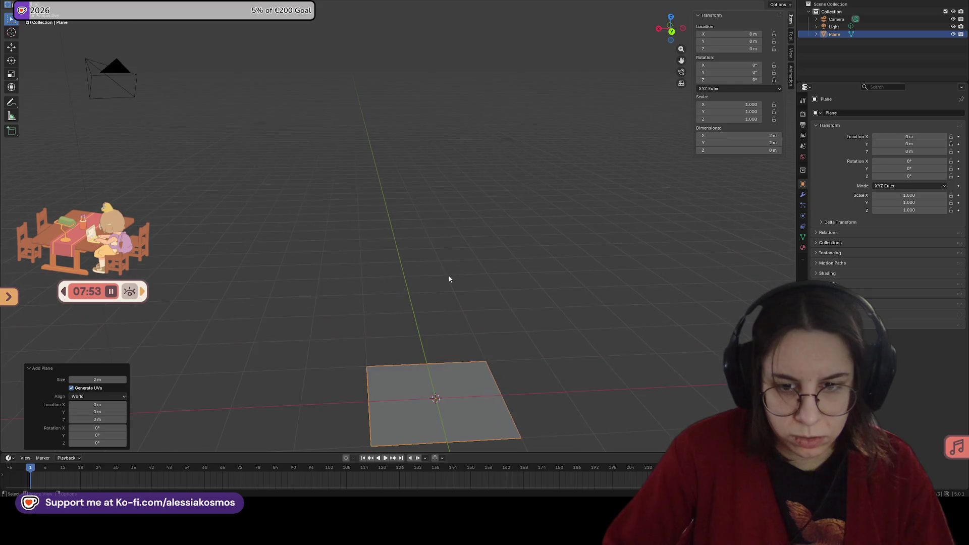
key("ctrl+z")
scroll(439, 272, "down", 3)
Add a cube at the origin and flatten its height to 0.1 m
key("shift+a")
mouse_move(429, 273)
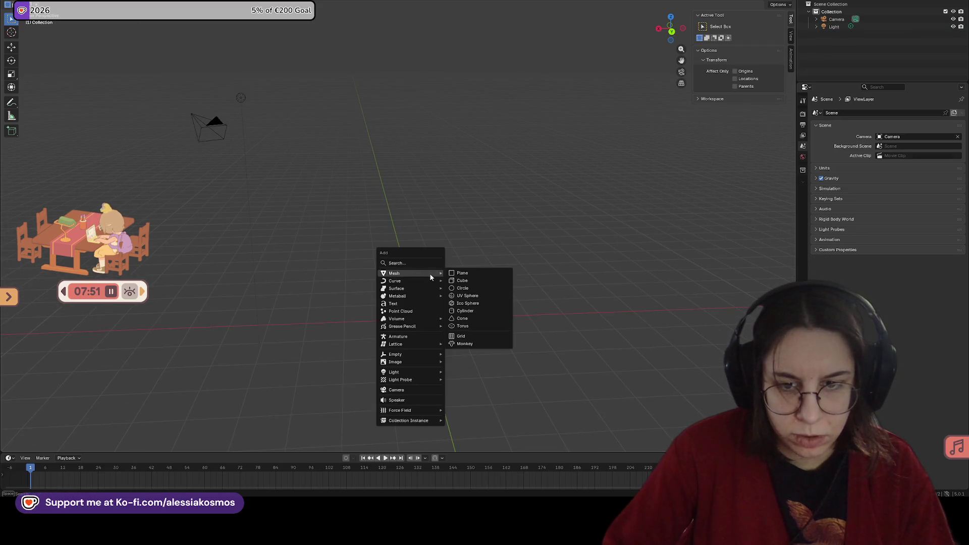
left_click(461, 280)
scroll(461, 280, "down", 2)
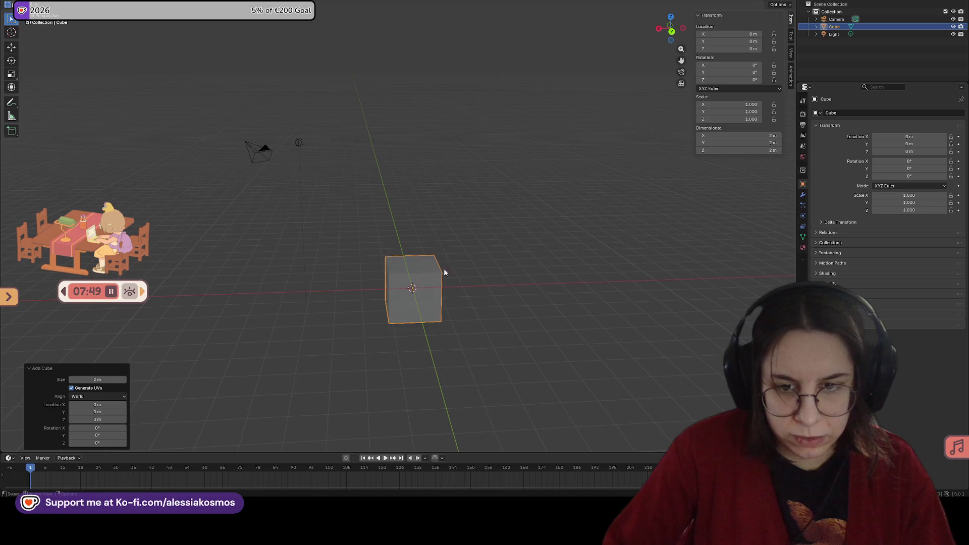
left_click(753, 150)
type("0.1")
key("Return")
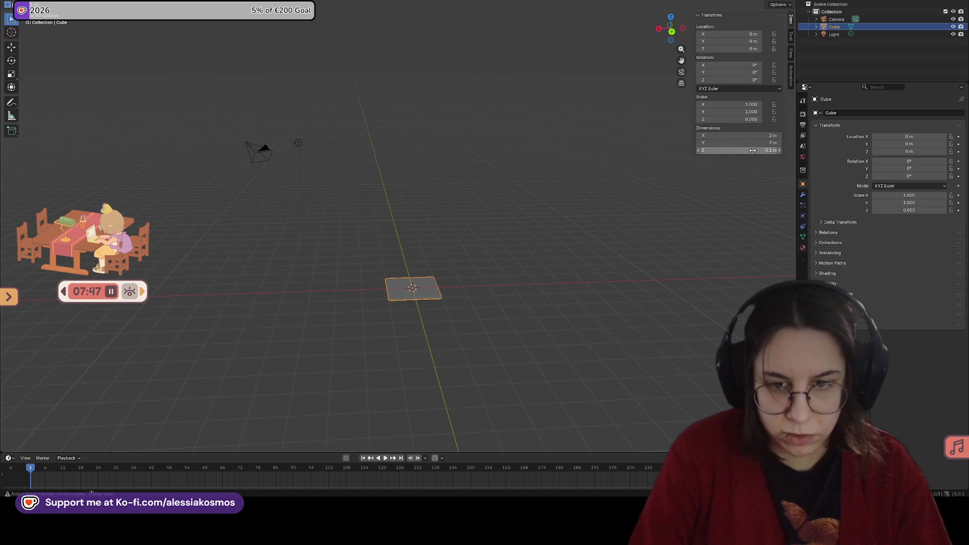
middle_click_drag(530, 243, 651, 237)
Double the cube's height to 0.2 m and save Terrains.blend
left_click(765, 150)
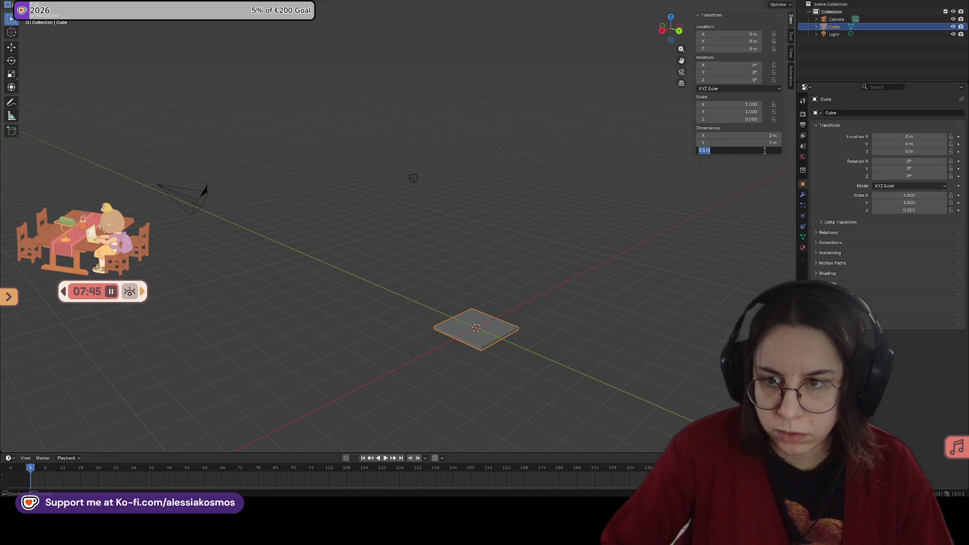
key("Left")
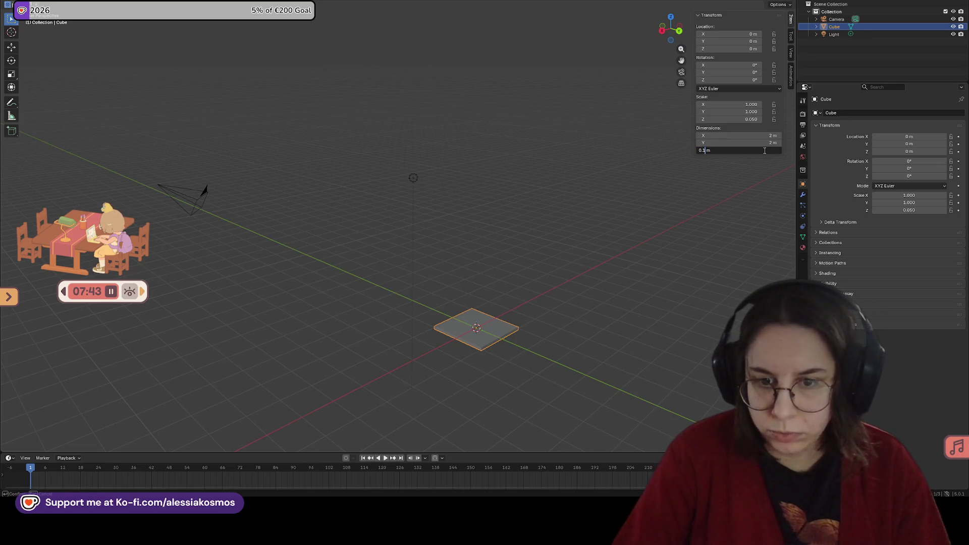
type("2*")
key("Return")
key("ctrl+s")
mouse_move(505, 243)
middle_mouse_down()
mouse_move(563, 246)
mouse_move(430, 262)
mouse_move(387, 320)
mouse_move(381, 244)
mouse_move(420, 246)
middle_mouse_up()
Remove the cube and add a new plane in its place
key("ctrl+z")
key("ctrl+z")
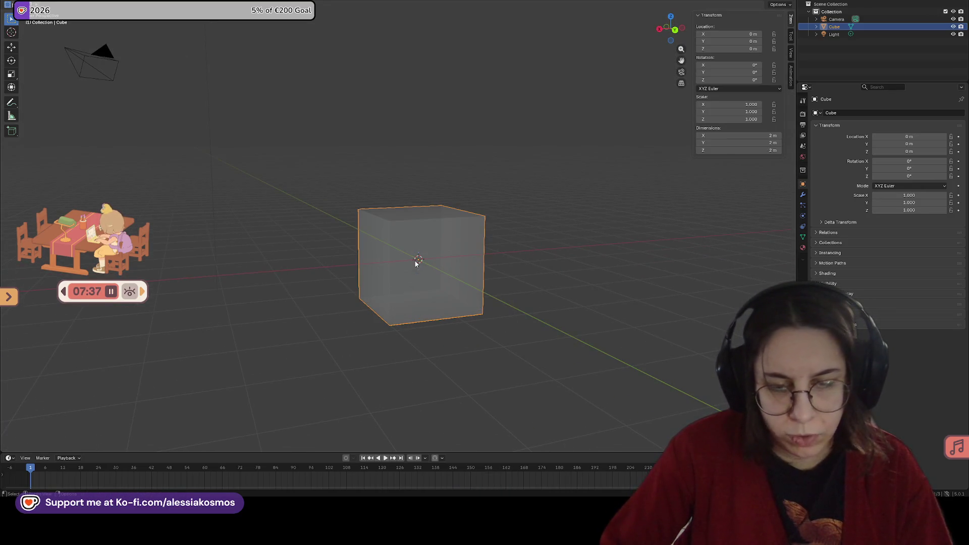
key("Delete")
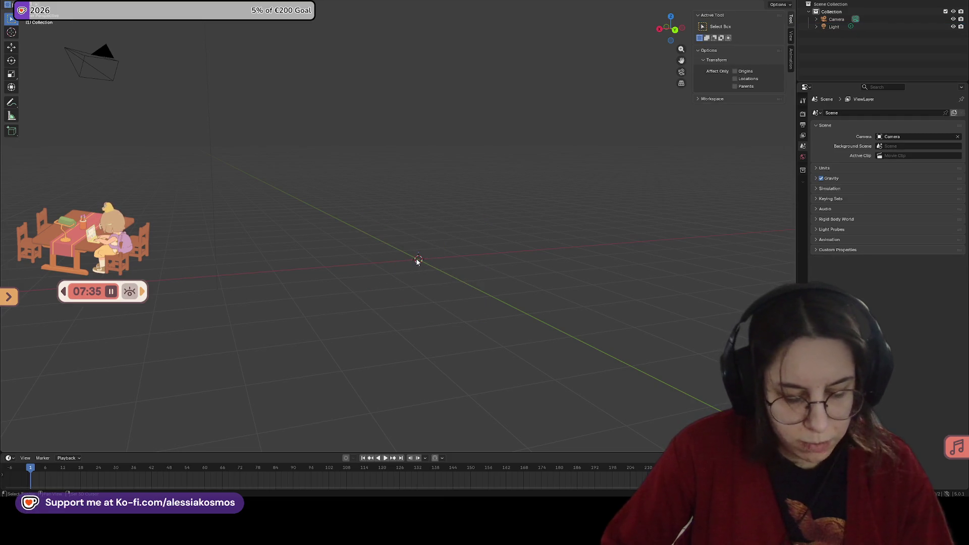
key("shift+a")
mouse_move(416, 256)
left_click(484, 258)
Save the scene and briefly check the Sculpting workspace before returning to Layout
key("ctrl+s")
middle_click_drag(483, 258, 497, 323)
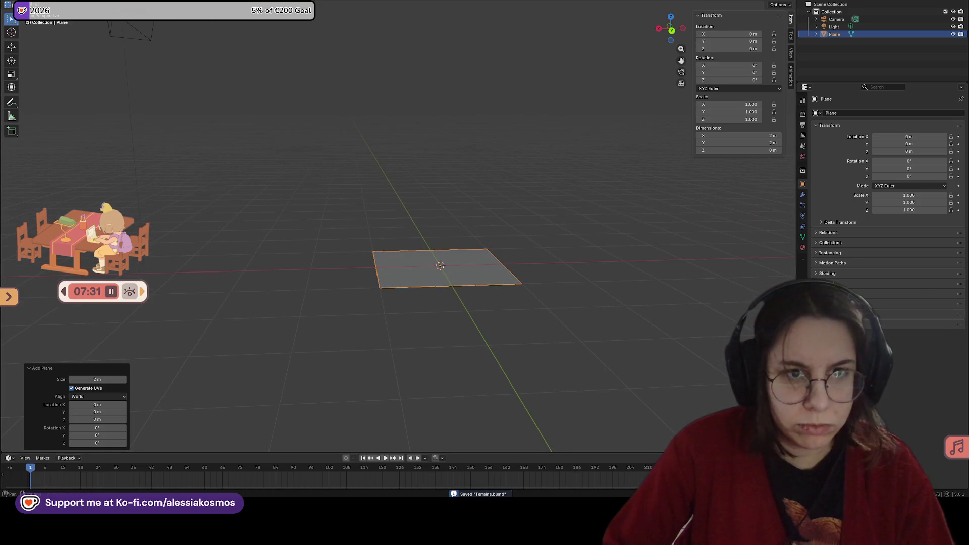
key("ctrl+Page_Down")
key("ctrl+Page_Down")
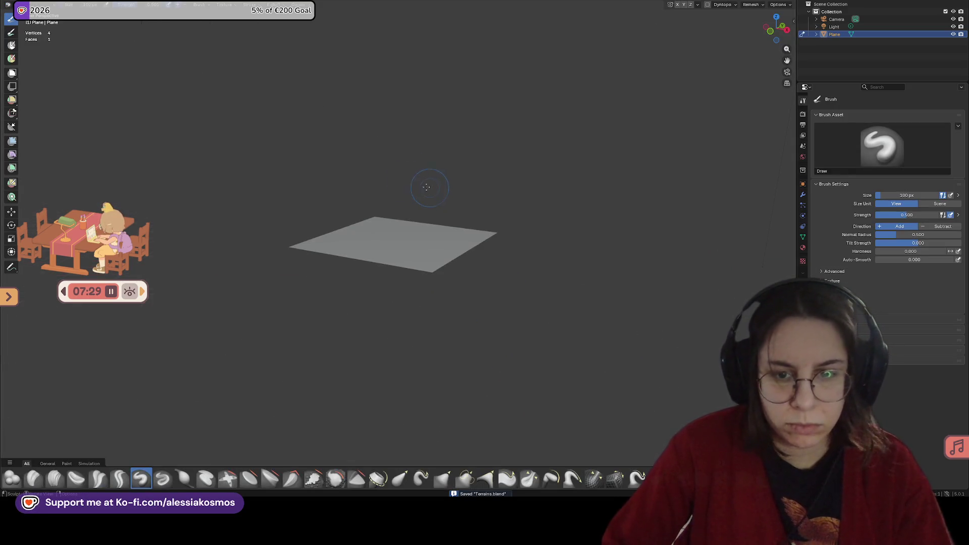
key("ctrl+Page_Up")
key("ctrl+Page_Up")
mouse_move(504, 212)
middle_mouse_down()
mouse_move(493, 247)
mouse_move(464, 245)
mouse_move(478, 254)
middle_mouse_up()
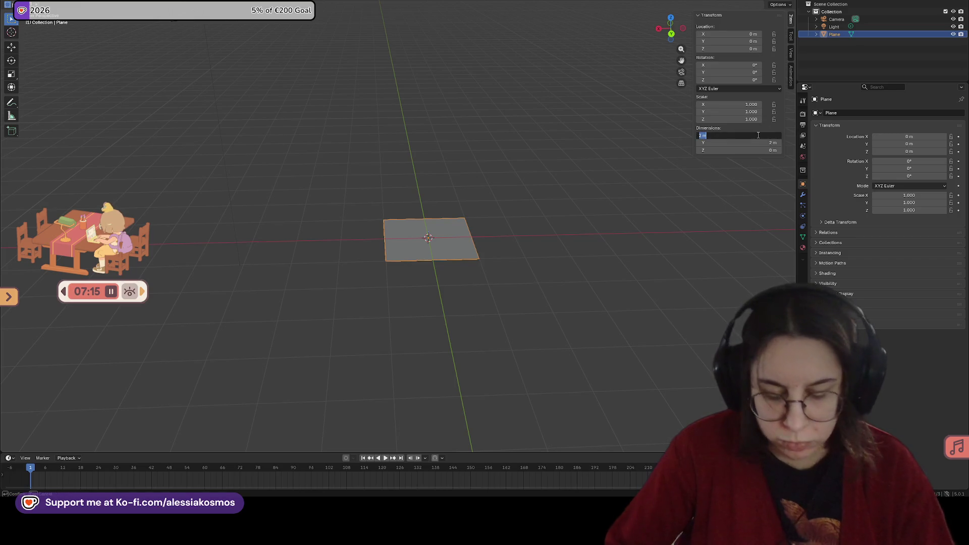
Resize the plane to 50 m by 50 m and save the file
type("50")
key("Return")
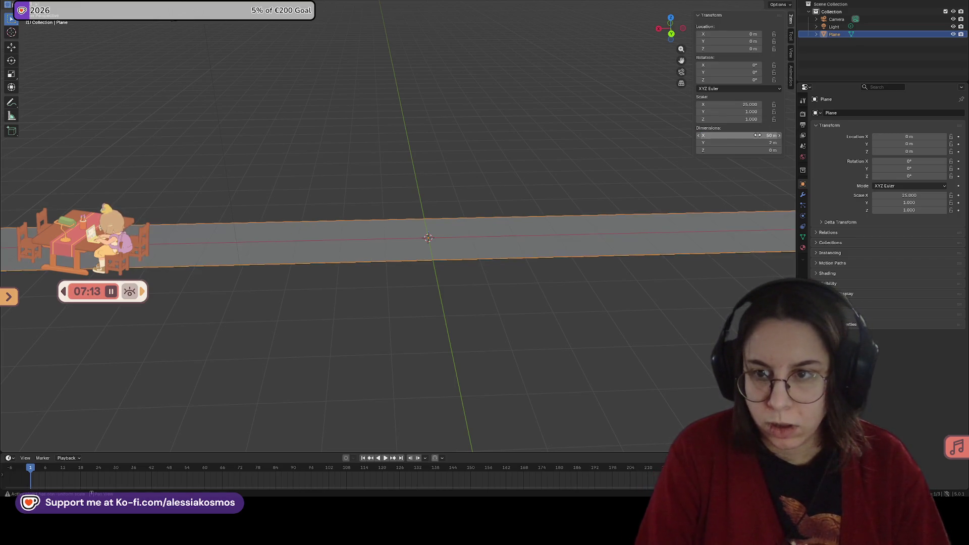
double_click(757, 143)
type("50")
key("Return")
middle_click_drag(510, 226, 454, 303)
scroll(499, 247, "down", 5)
key("ctrl+s")
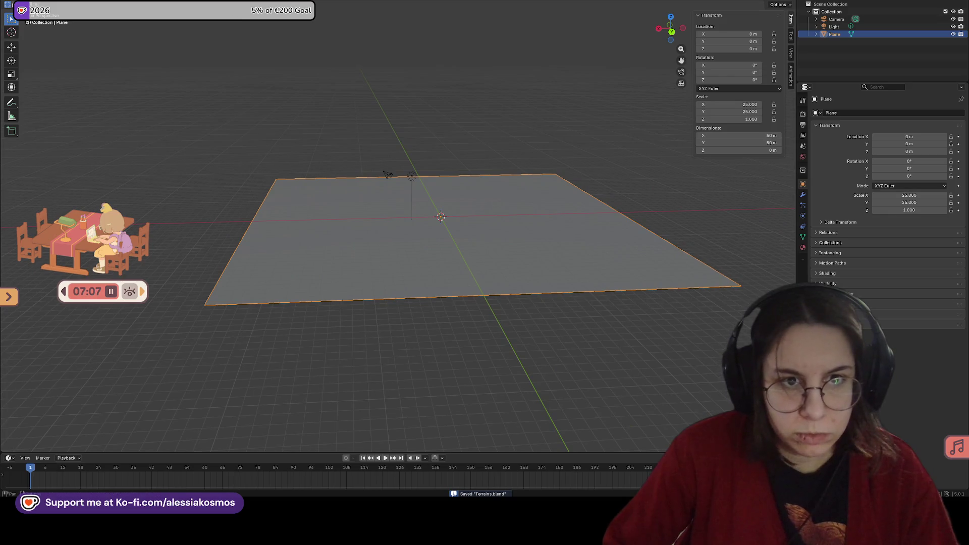
Switch to the Sculpting workspace and enlarge the Draw brush to 1000 px
key("ctrl+Page_Down")
key("ctrl+Page_Down")
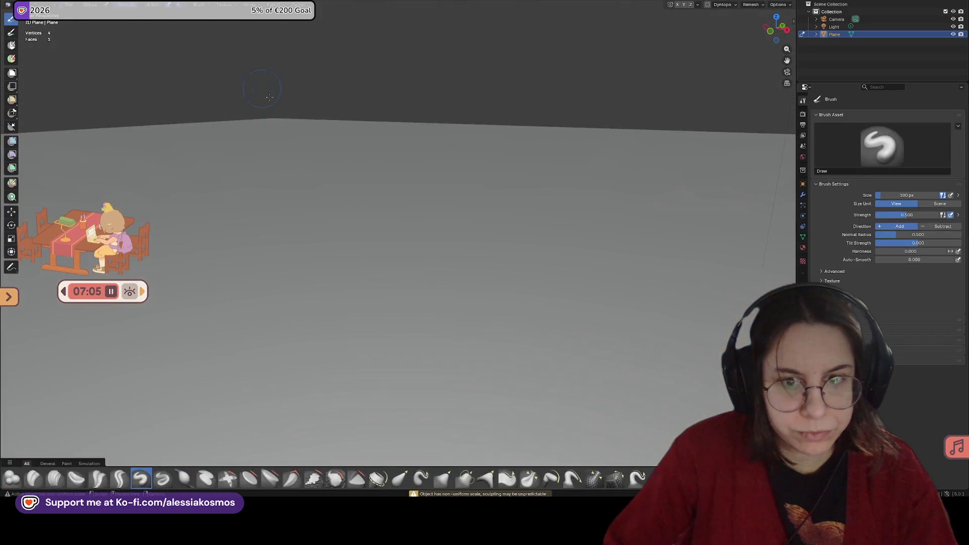
scroll(398, 238, "down", 5)
mouse_move(392, 202)
middle_mouse_down()
mouse_move(418, 226)
mouse_move(386, 248)
middle_mouse_up()
scroll(386, 248, "up", 3)
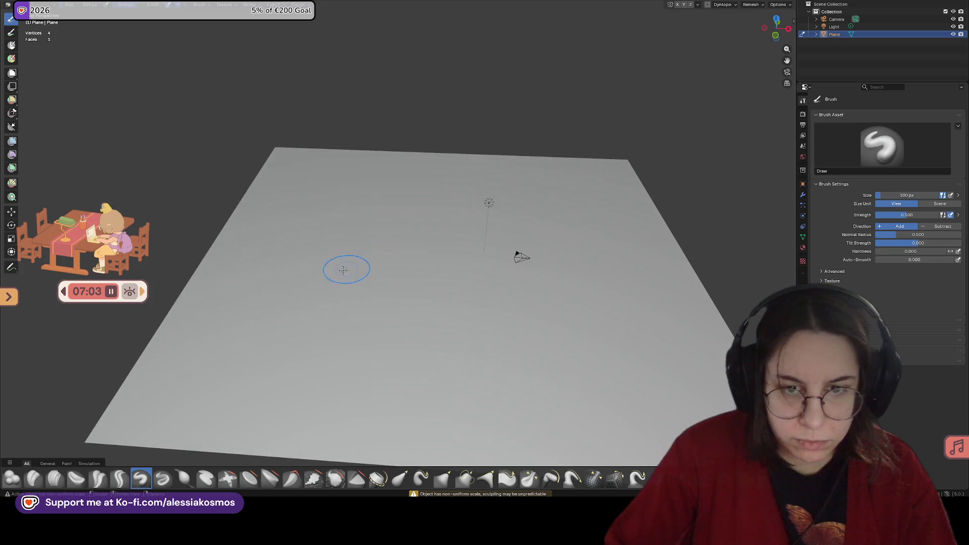
mouse_move(353, 278)
middle_mouse_down("shift")
mouse_move(361, 208)
mouse_move(374, 214)
mouse_move(335, 255)
middle_mouse_up("shift")
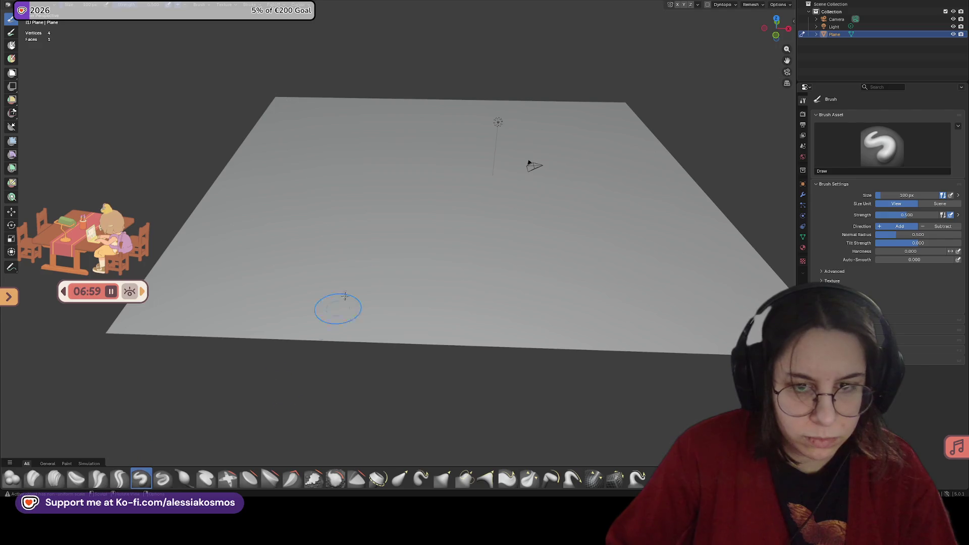
scroll(309, 275, "up", 4)
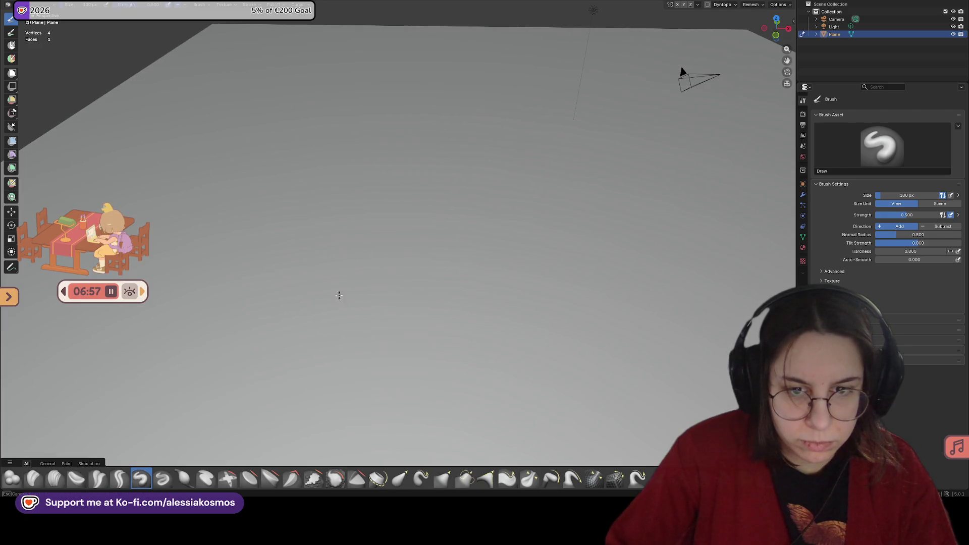
left_click_drag(886, 195, 939, 194)
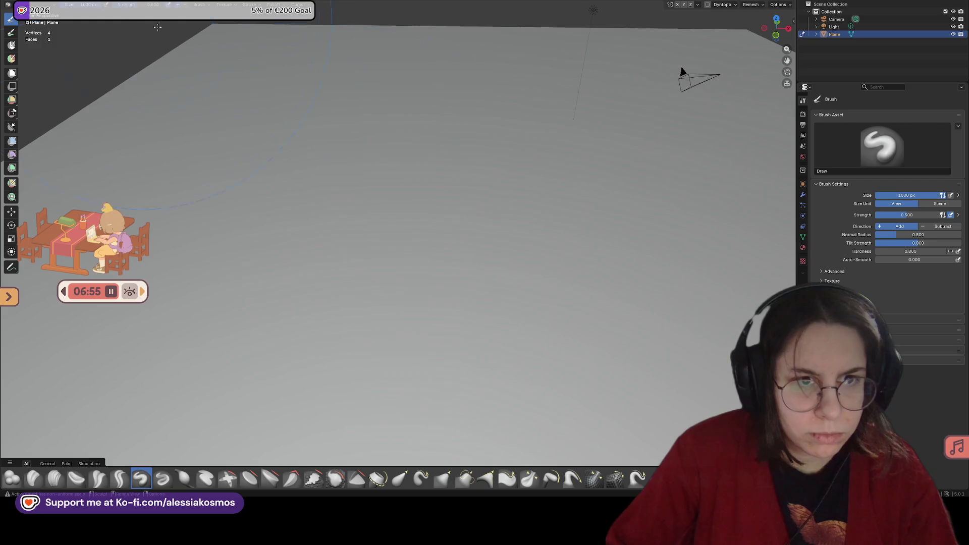
scroll(376, 259, "down", 4)
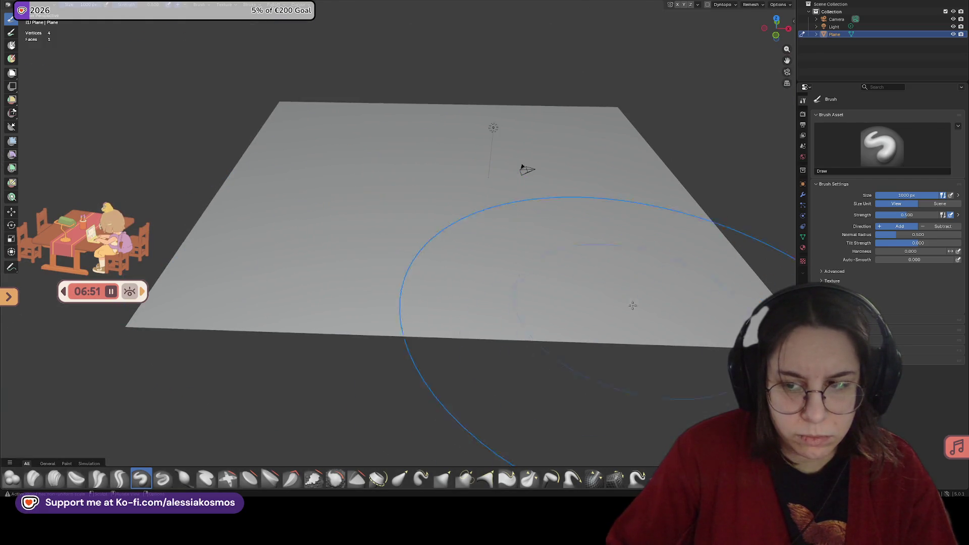
middle_click_drag(629, 307, 658, 270)
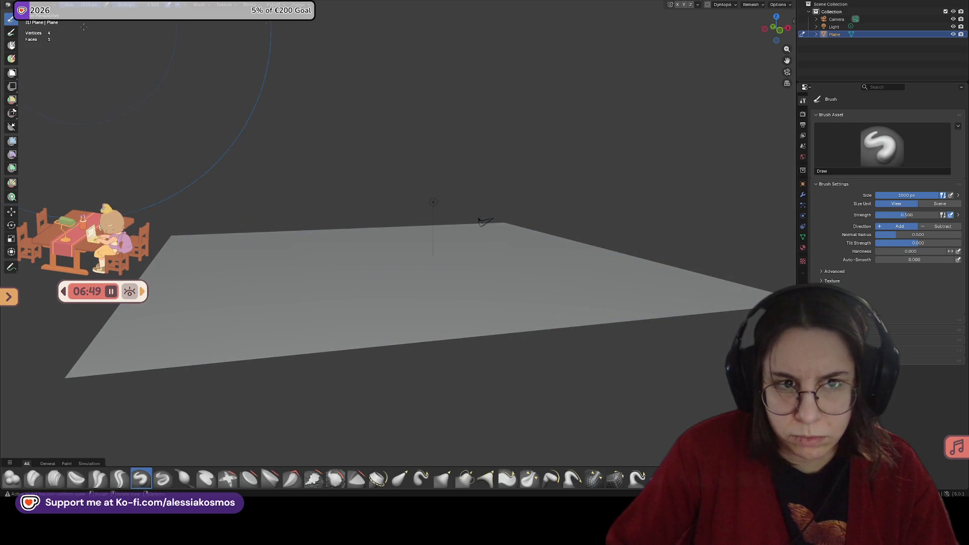
middle_click_drag(407, 262, 407, 262)
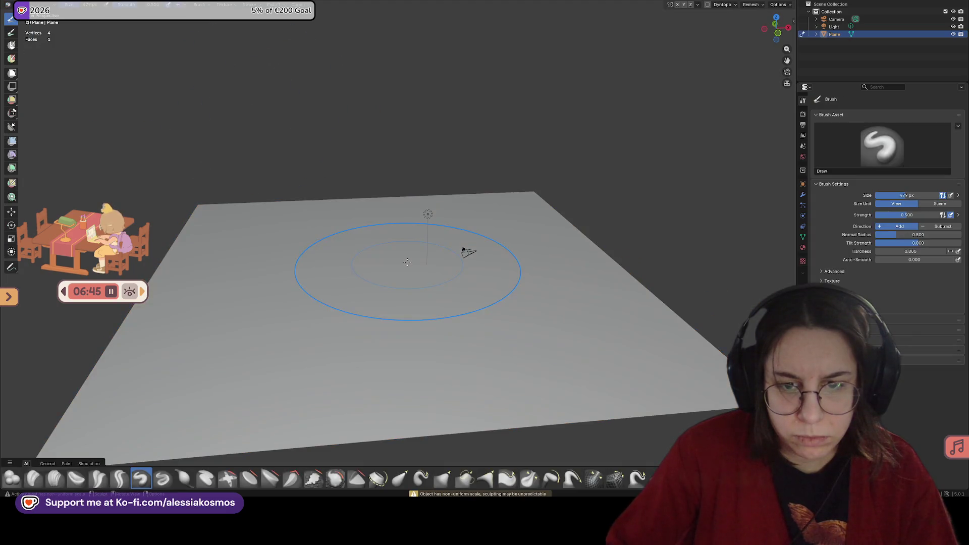
Enable Dyntopo and sculpt the first bumps, shrinking the brush to 340 px
left_click(708, 4)
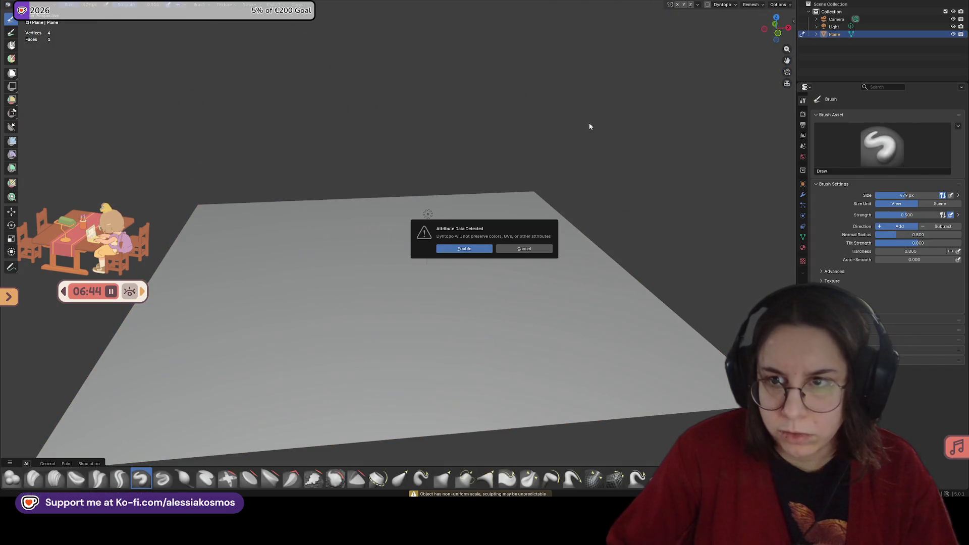
left_click(484, 249)
mouse_move(341, 305)
left_mouse_down()
mouse_move(249, 346)
mouse_move(260, 336)
mouse_move(249, 357)
mouse_move(357, 357)
mouse_move(279, 331)
mouse_move(318, 335)
mouse_move(451, 305)
mouse_move(385, 328)
mouse_move(368, 347)
mouse_move(468, 299)
mouse_move(357, 242)
left_mouse_up()
middle_click_drag(357, 242, 227, 233)
left_click_drag(90, 5, 76, 6)
mouse_move(346, 277)
left_mouse_down()
mouse_move(277, 313)
mouse_move(310, 288)
mouse_move(367, 305)
mouse_move(336, 309)
mouse_move(286, 339)
mouse_move(350, 292)
mouse_move(378, 352)
mouse_move(322, 351)
mouse_move(300, 365)
mouse_move(310, 355)
mouse_move(257, 333)
mouse_move(385, 396)
mouse_move(303, 398)
mouse_move(409, 380)
left_mouse_up()
Check the wireframe, then reshape the right-hand ridge and smooth the scribbled area
key("Tab")
key("Tab")
mouse_move(401, 374)
middle_mouse_down()
mouse_move(465, 368)
mouse_move(473, 279)
mouse_move(504, 309)
middle_mouse_up()
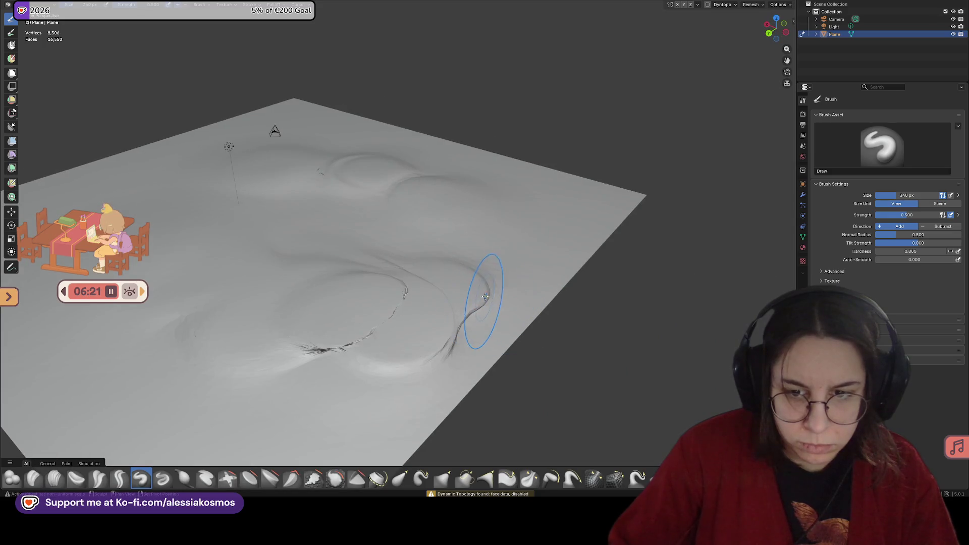
left_click_drag(458, 325, 444, 320)
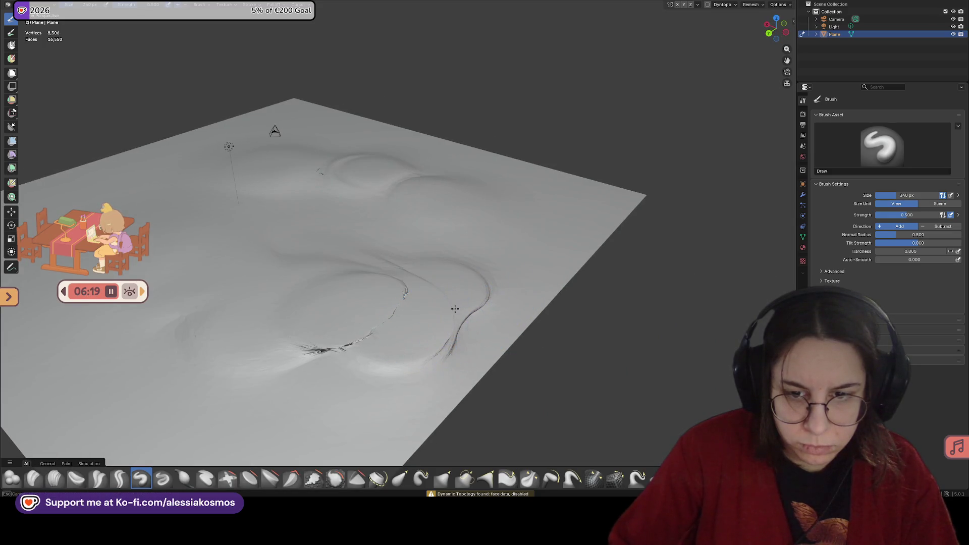
left_click_drag(390, 293, 445, 330)
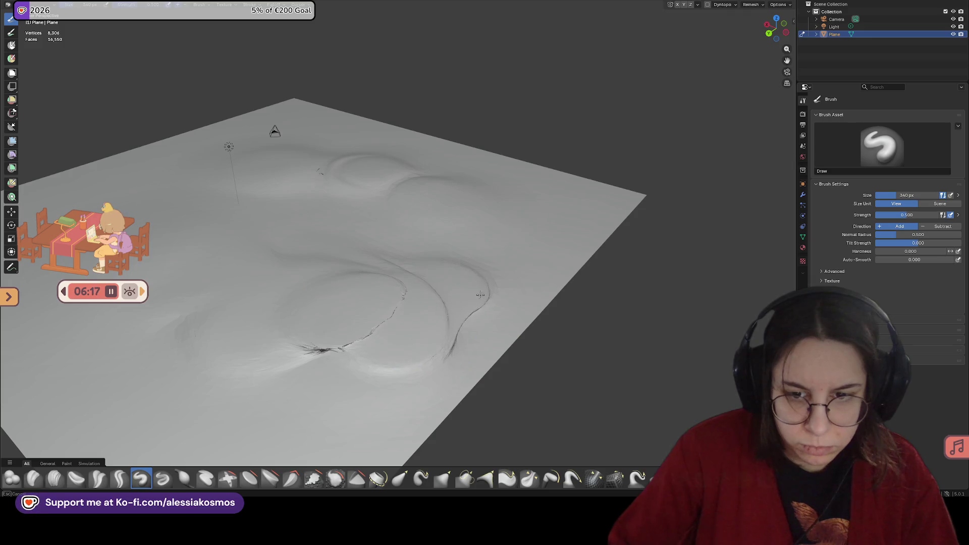
left_click_drag(349, 336, 336, 352)
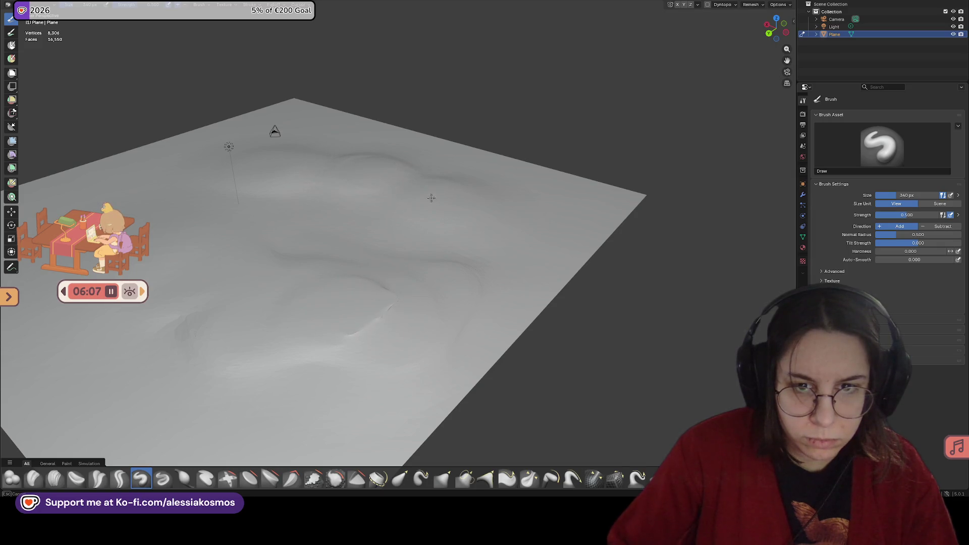
Sculpt jagged ridges, a smoothed dent and creases, setting the brush to 158 px
mouse_move(419, 155)
middle_mouse_down()
mouse_move(303, 195)
mouse_move(605, 277)
middle_mouse_up()
mouse_move(341, 249)
left_mouse_down()
mouse_move(320, 257)
mouse_move(320, 229)
mouse_move(374, 295)
mouse_move(462, 273)
left_mouse_up()
mouse_move(462, 273)
middle_mouse_down()
mouse_move(560, 252)
mouse_move(454, 303)
middle_mouse_up()
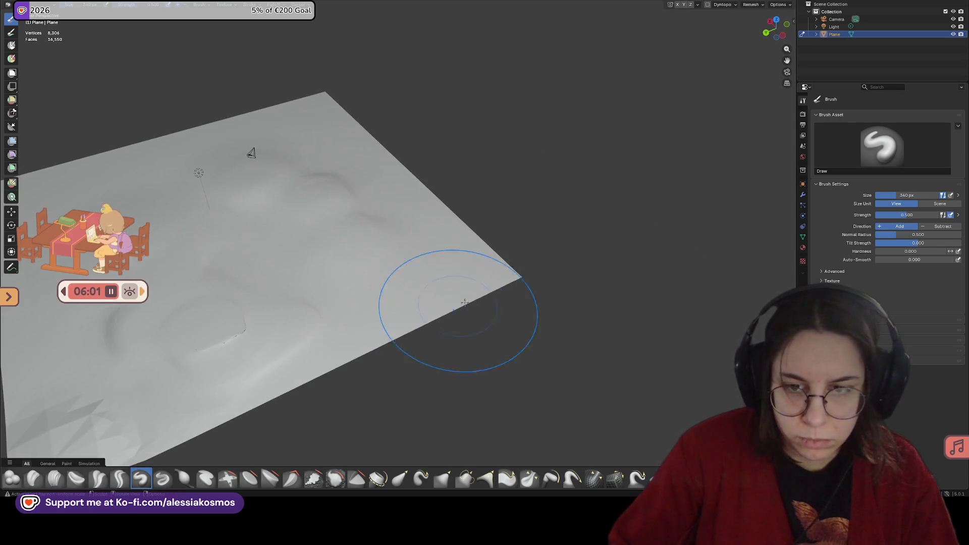
middle_click_drag(411, 184, 319, 187)
mouse_move(319, 187)
left_mouse_down()
mouse_move(259, 162)
mouse_move(324, 270)
mouse_move(313, 256)
left_mouse_up()
mouse_move(270, 173)
left_mouse_down()
mouse_move(335, 191)
mouse_move(388, 184)
left_mouse_up()
mouse_move(471, 368)
left_mouse_down("shift")
mouse_move(494, 392)
mouse_move(479, 393)
mouse_move(486, 367)
mouse_move(520, 396)
mouse_move(487, 353)
mouse_move(555, 383)
mouse_move(514, 392)
mouse_move(480, 362)
mouse_move(535, 388)
mouse_move(525, 397)
mouse_move(493, 371)
mouse_move(502, 337)
left_mouse_up("shift")
middle_click_drag(501, 338, 478, 335)
mouse_move(478, 335)
left_mouse_down()
mouse_move(505, 347)
mouse_move(497, 328)
left_mouse_up()
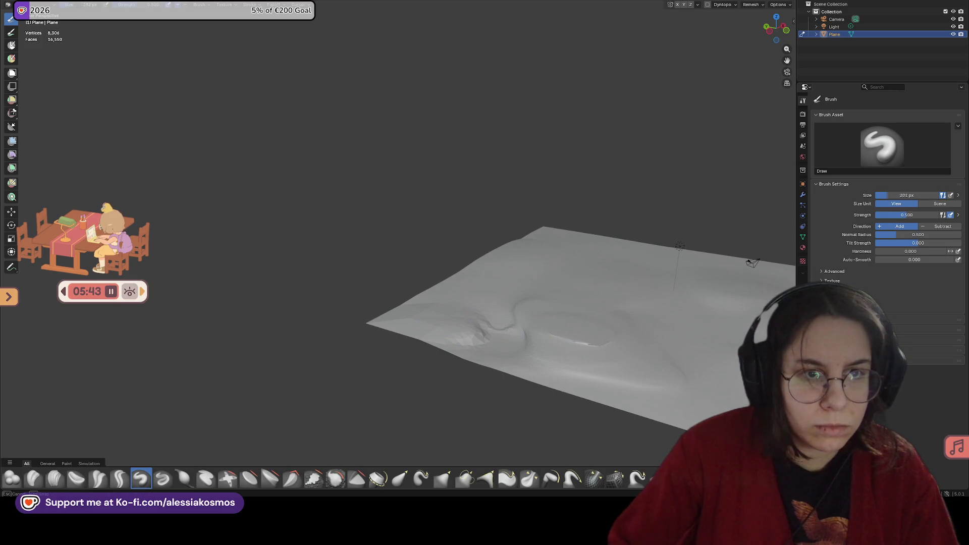
left_click(476, 342)
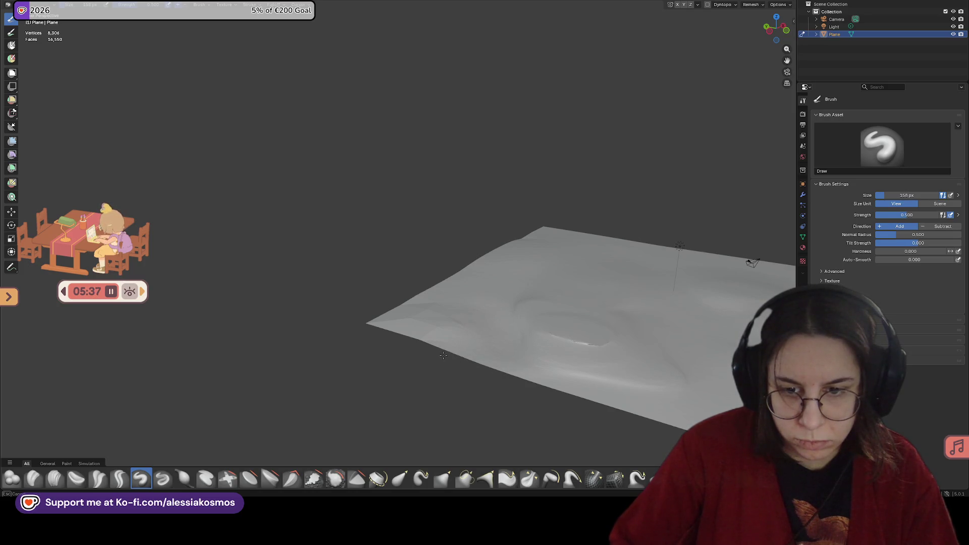
Sculpt a new raised ridge from a lower angle and save Terrains.blend
mouse_move(480, 322)
middle_mouse_down()
mouse_move(506, 335)
mouse_move(442, 332)
mouse_move(480, 328)
mouse_move(459, 314)
middle_mouse_up()
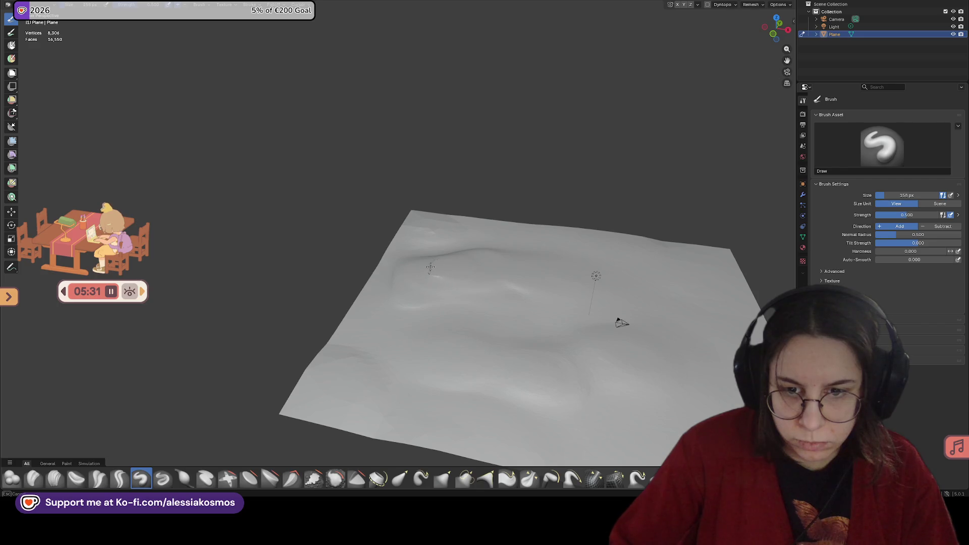
middle_click_drag(426, 272, 430, 276)
mouse_move(542, 310)
middle_mouse_down()
mouse_move(444, 244)
mouse_move(457, 243)
mouse_move(443, 259)
mouse_move(439, 244)
mouse_move(424, 256)
middle_mouse_up()
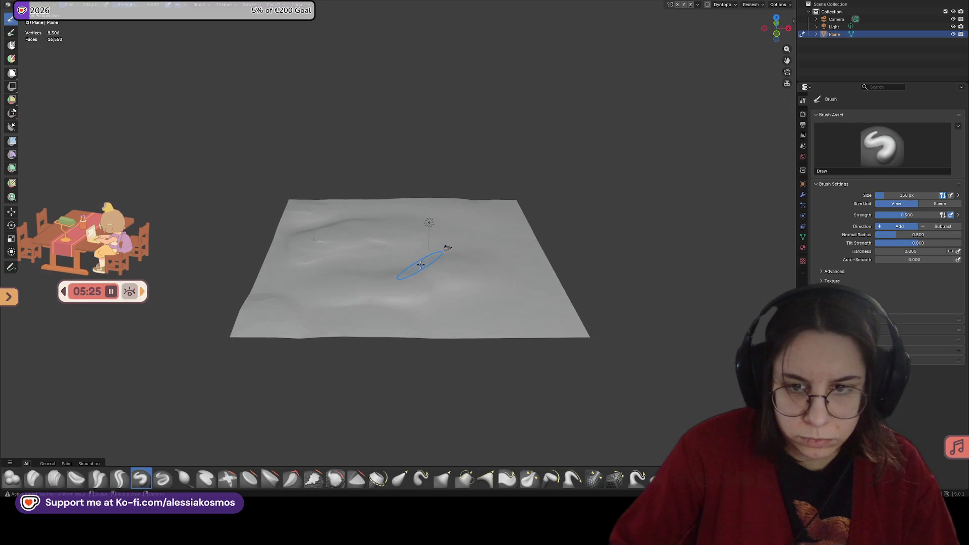
scroll(421, 265, "up", 1)
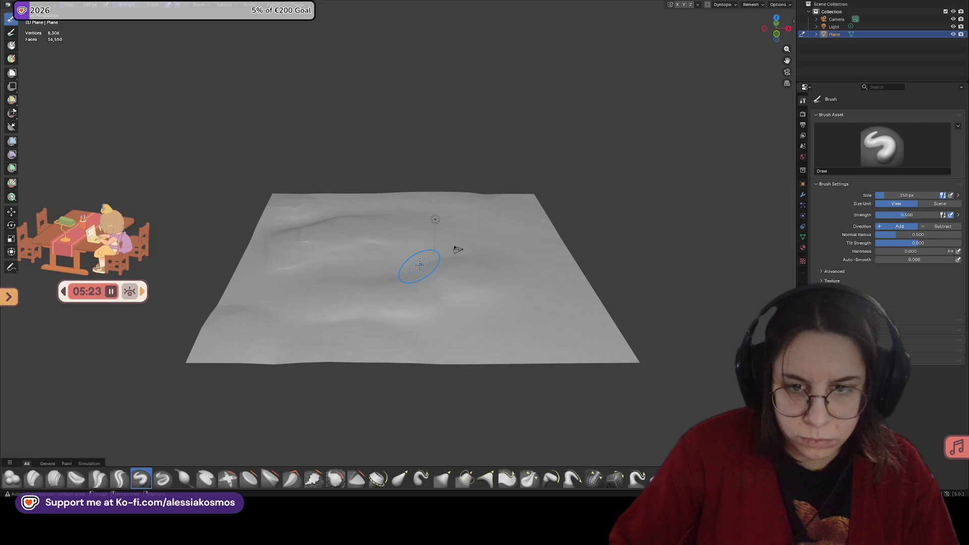
middle_click_drag(421, 265, 361, 216)
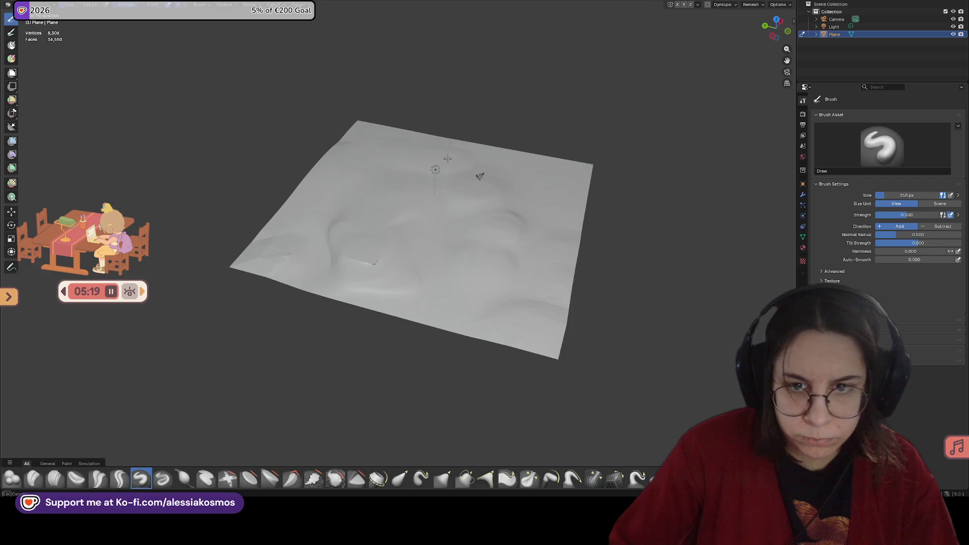
mouse_move(509, 206)
left_mouse_down()
mouse_move(500, 188)
mouse_move(468, 207)
mouse_move(493, 223)
mouse_move(475, 181)
left_mouse_up()
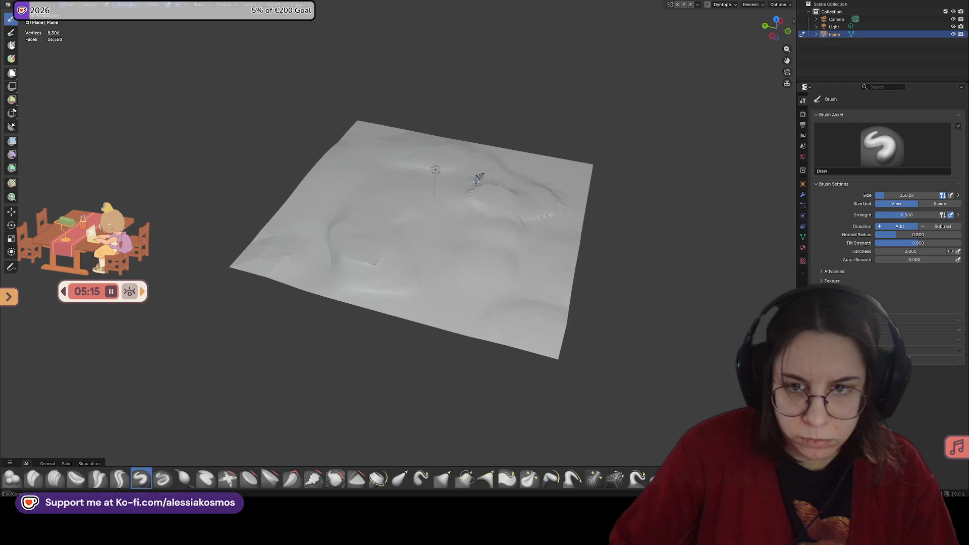
scroll(525, 174, "up", 3)
key("ctrl+s")
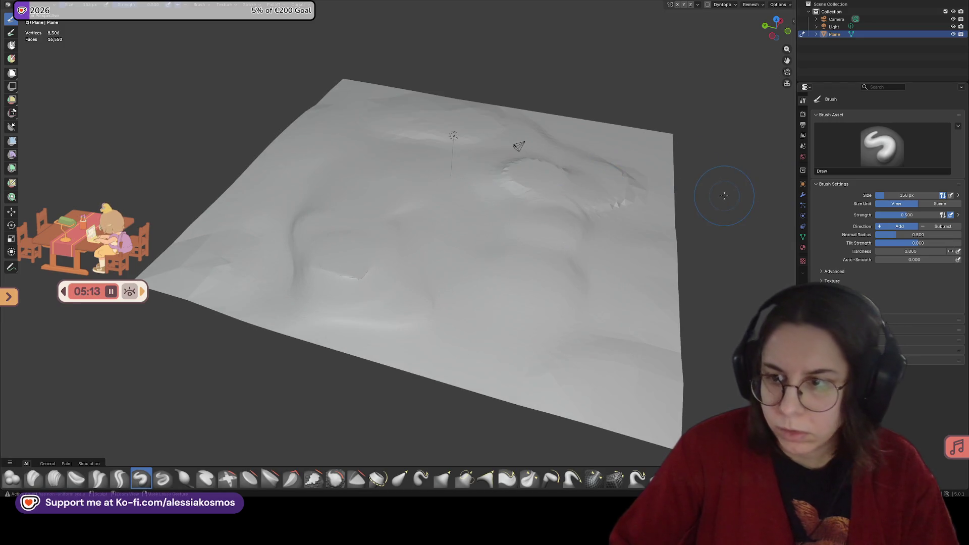
Add a Decimate modifier to the plane from the Modifier tab
left_click(803, 196)
left_click(837, 109)
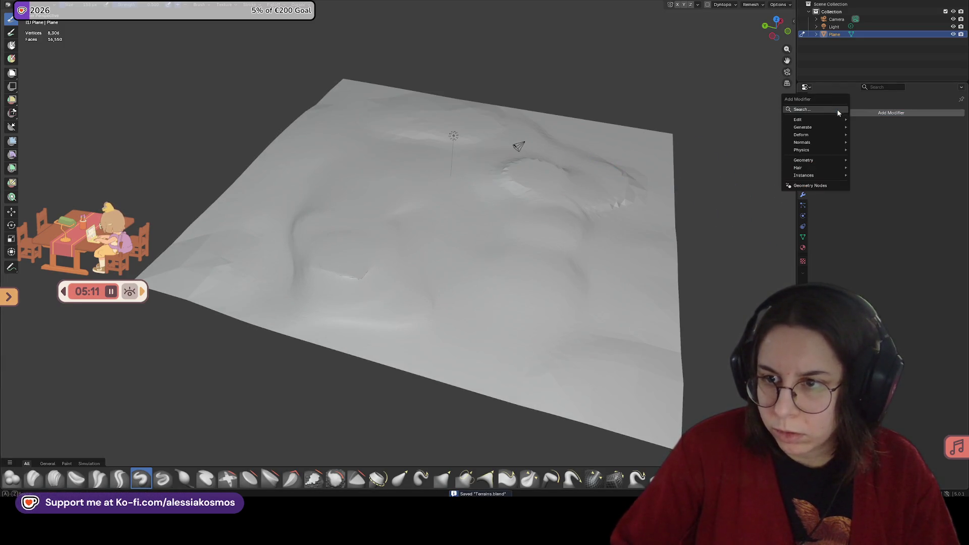
type("dec")
key("Return")
Set the Decimate ratio to 0.01, then to 0.02
left_click_drag(913, 146, 892, 146)
mouse_move(432, 190)
middle_mouse_down()
mouse_move(430, 171)
mouse_move(437, 194)
middle_mouse_up()
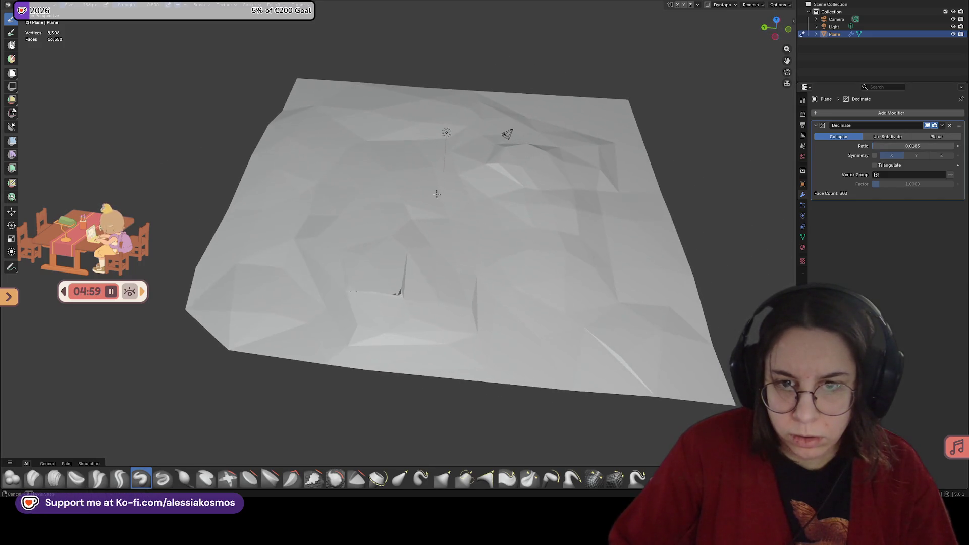
scroll(471, 205, "up", 1)
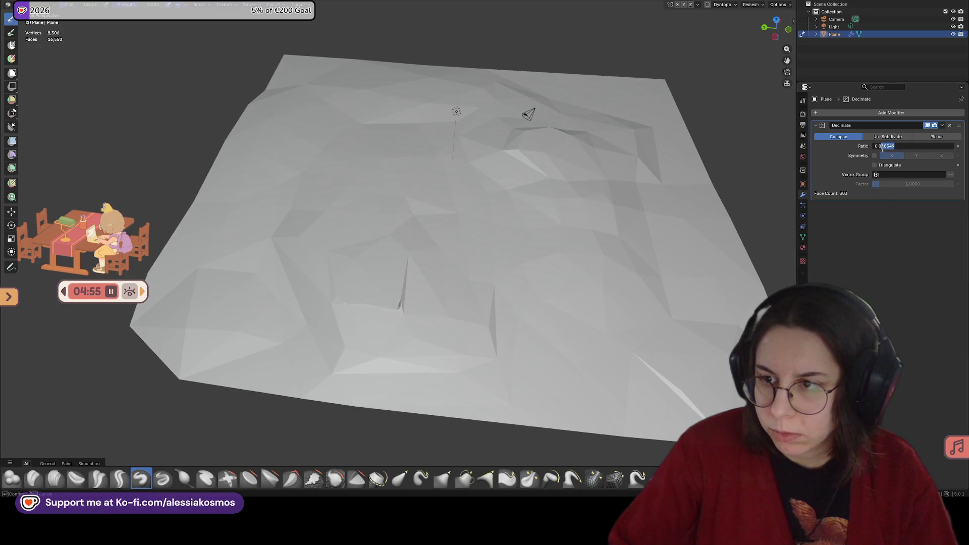
type("1")
key("Return")
left_click(875, 165)
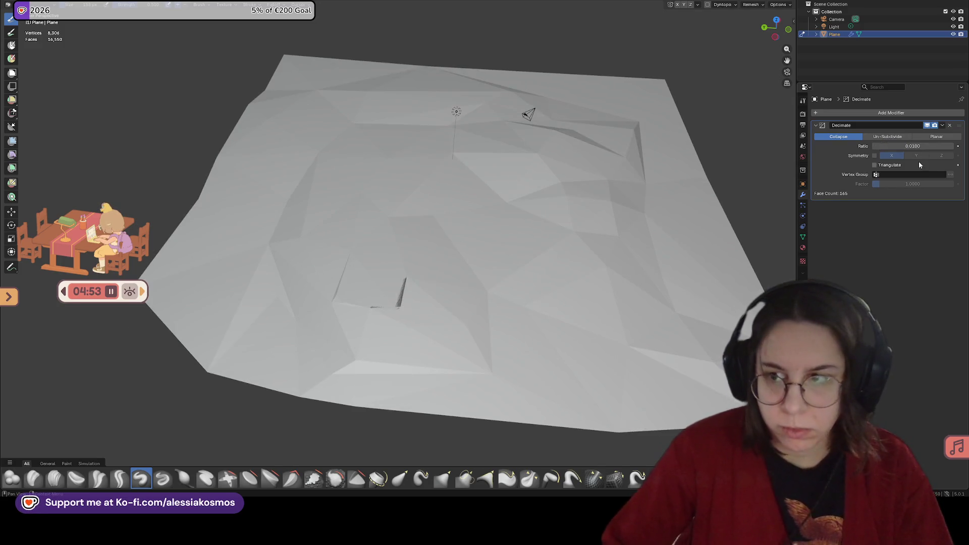
left_click(916, 145)
type("0.02")
key("Return")
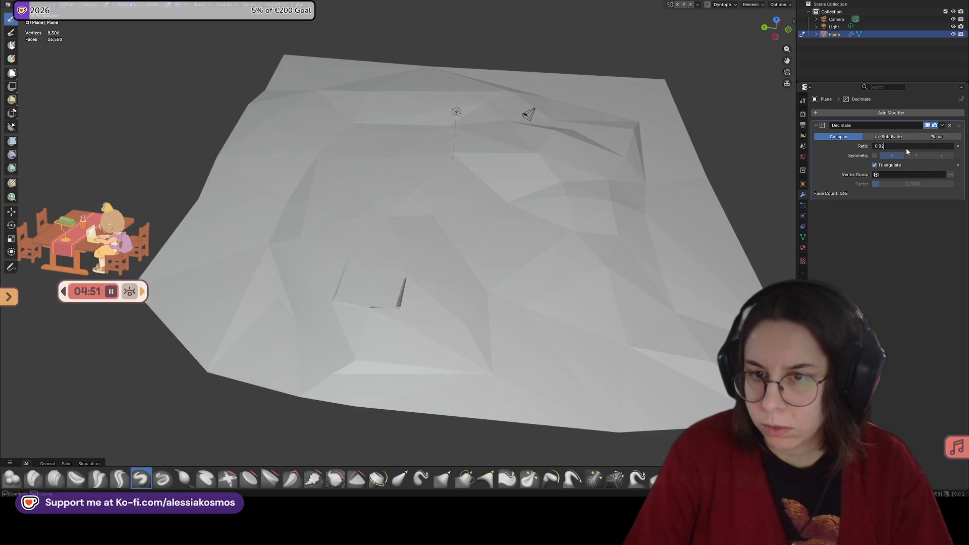
mouse_move(404, 282)
middle_mouse_down()
mouse_move(393, 220)
mouse_move(448, 225)
mouse_move(468, 242)
middle_mouse_up()
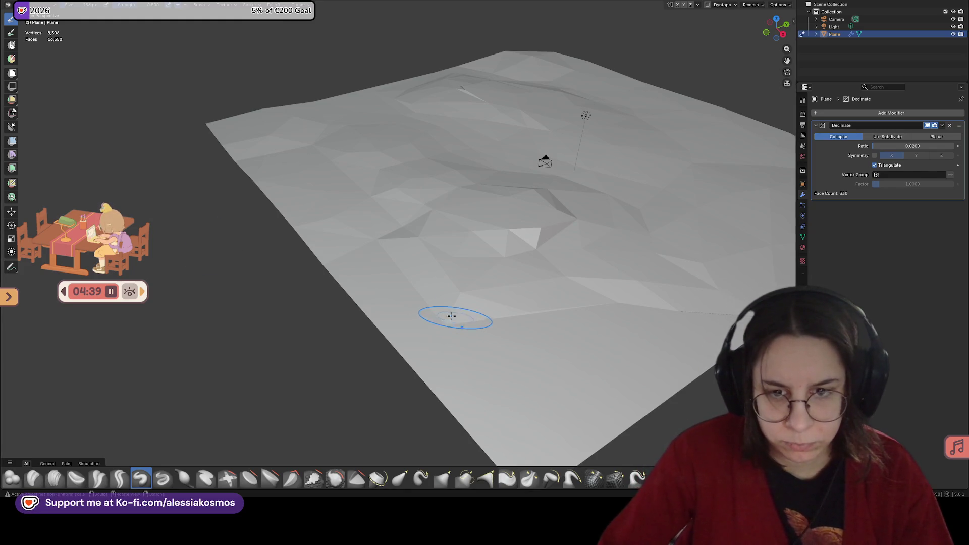
Undo the decimation, then flatten the front strip and smooth the crater rim
key("ctrl+z")
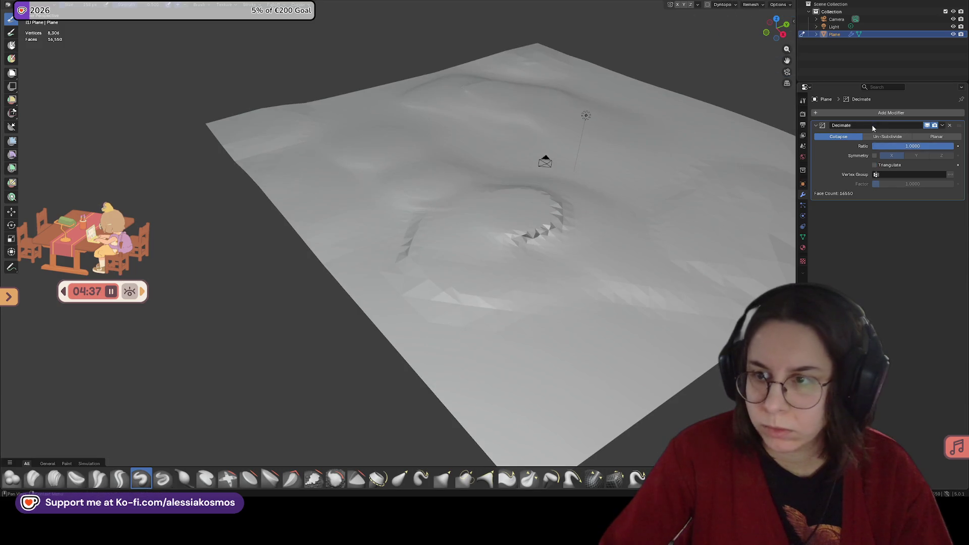
middle_click_drag(484, 323, 554, 337)
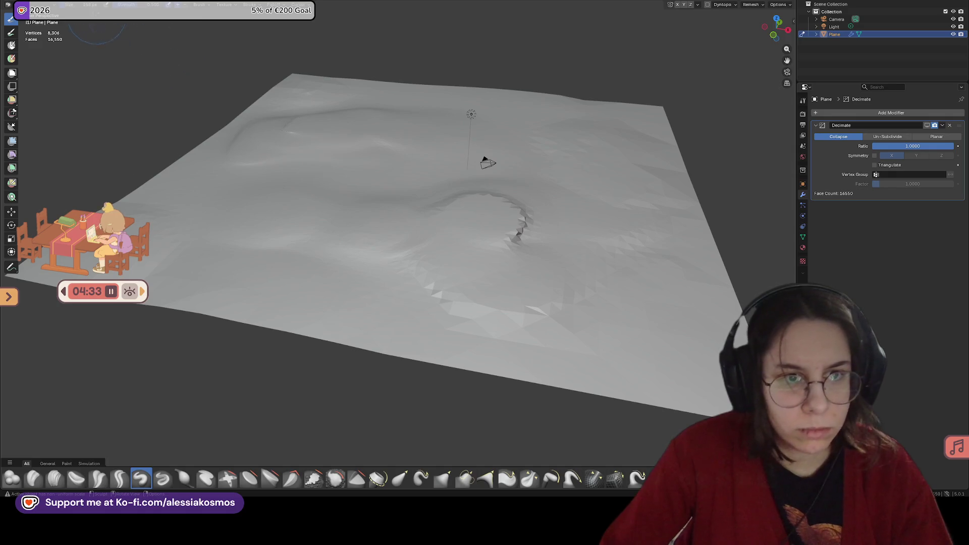
left_click_drag(397, 363, 279, 332)
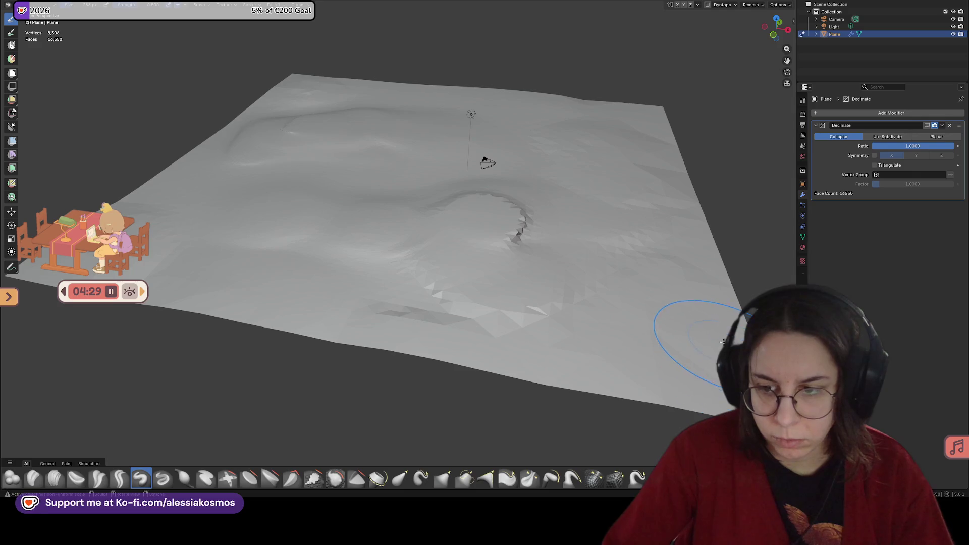
middle_click_drag(723, 342, 570, 341, "shift")
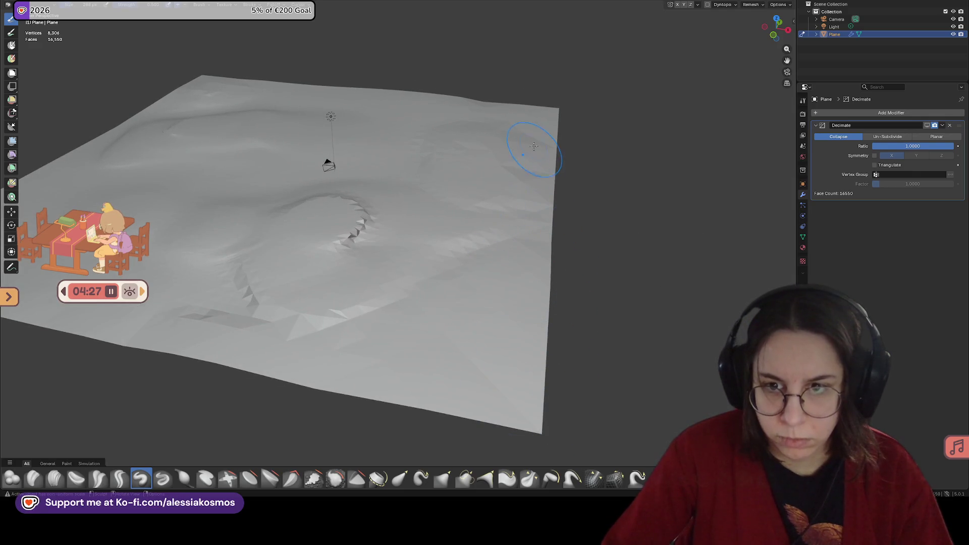
left_click_drag(384, 233, 320, 233)
middle_click_drag(320, 234, 381, 331)
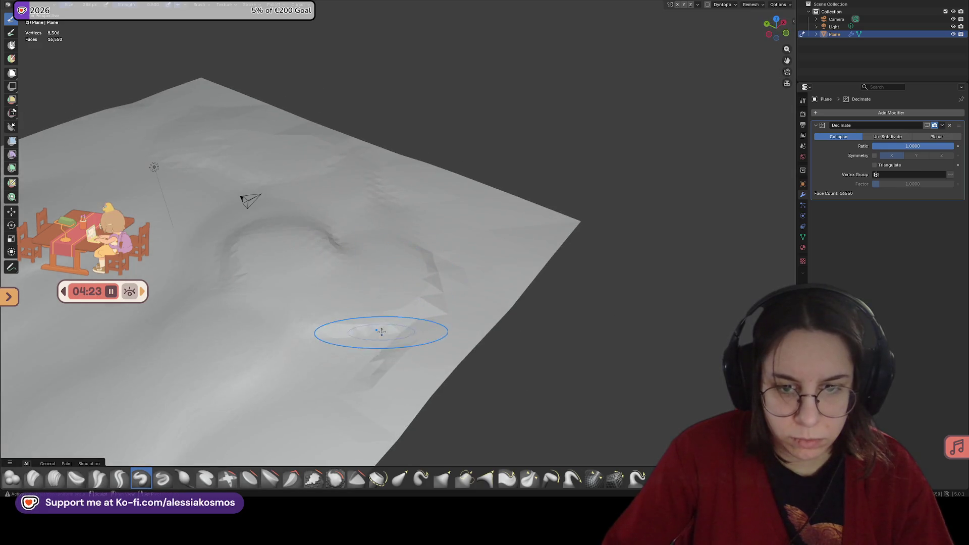
mouse_move(226, 286)
middle_mouse_down()
mouse_move(225, 347)
mouse_move(491, 303)
mouse_move(440, 245)
mouse_move(305, 245)
mouse_move(509, 309)
middle_mouse_up()
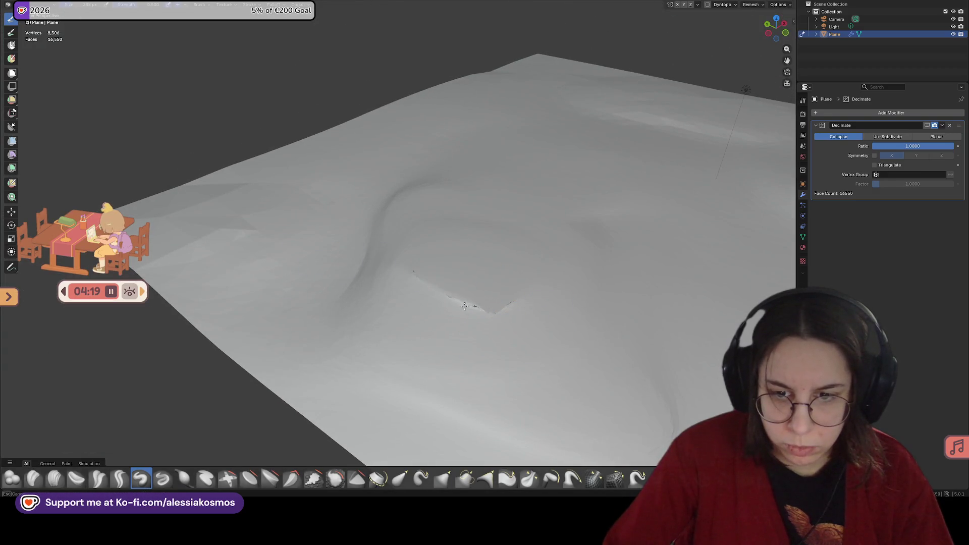
Reshape the crater, push up a curved ridge across it, and add a dent
mouse_move(478, 291)
left_mouse_down()
mouse_move(472, 310)
mouse_move(461, 309)
mouse_move(470, 275)
mouse_move(504, 303)
mouse_move(519, 292)
left_mouse_up()
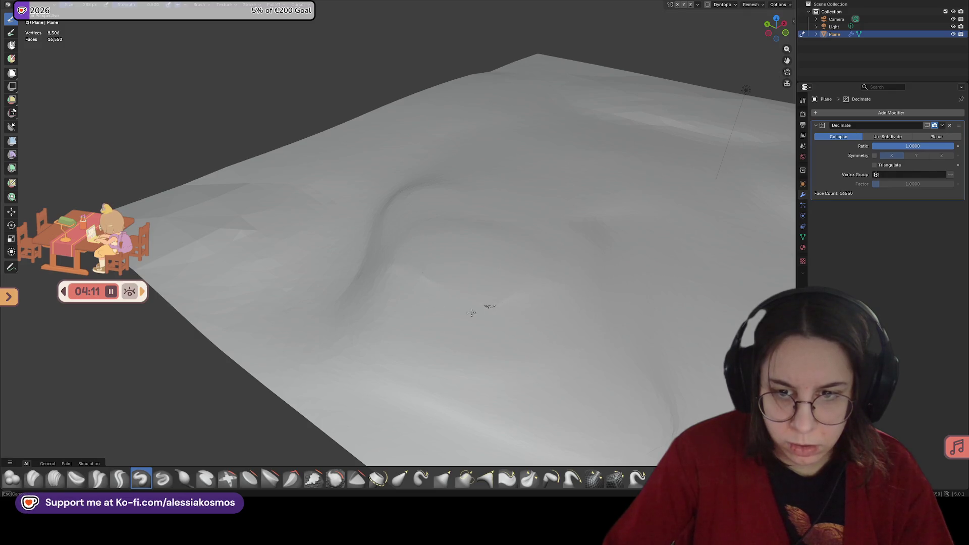
mouse_move(450, 277)
middle_mouse_down()
mouse_move(498, 260)
mouse_move(454, 298)
middle_mouse_up()
mouse_move(432, 292)
left_mouse_down()
mouse_move(507, 290)
mouse_move(486, 281)
mouse_move(518, 292)
mouse_move(505, 293)
left_mouse_up()
scroll(505, 294, "down", 5)
mouse_move(444, 281)
middle_mouse_down()
mouse_move(454, 283)
mouse_move(390, 285)
middle_mouse_up()
mouse_move(266, 279)
left_mouse_down()
mouse_move(260, 297)
mouse_move(281, 279)
mouse_move(273, 282)
mouse_move(303, 296)
mouse_move(260, 283)
mouse_move(268, 296)
mouse_move(256, 296)
left_mouse_up()
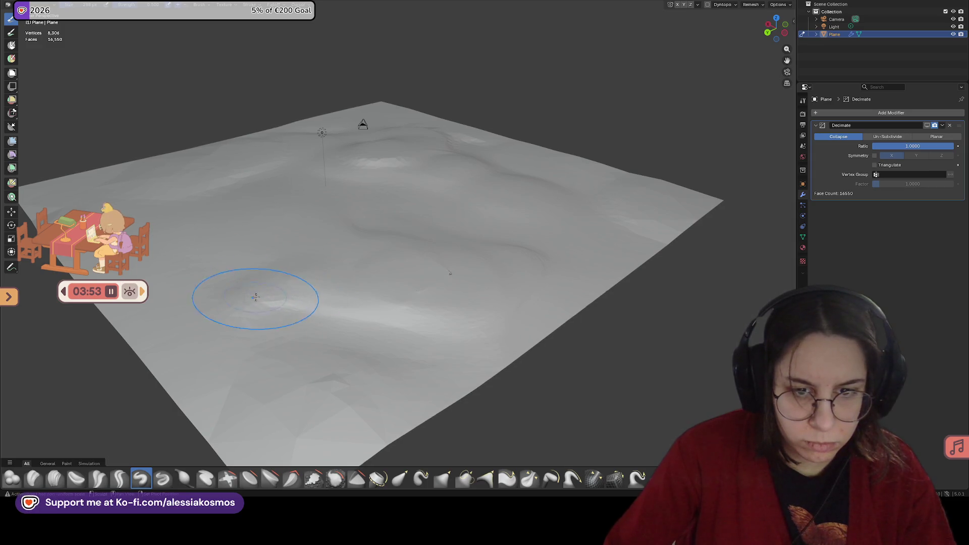
middle_click_drag(511, 161, 788, 142)
middle_click_drag(659, 136, 619, 146)
left_click(894, 146)
type("0.")
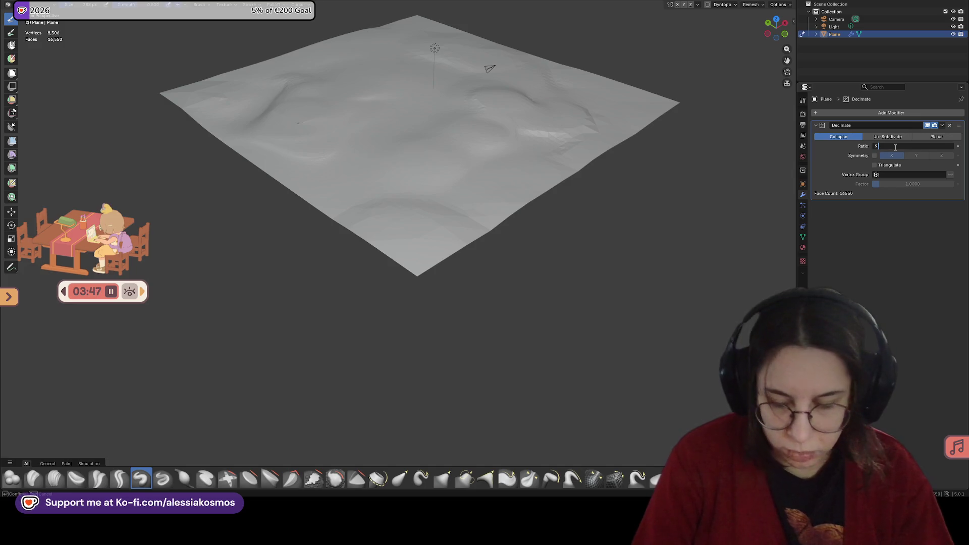
Set the Decimate ratio to 0.2, reducing the terrain to 3,310 faces, and save Terrains.blend
key("BackSpace")
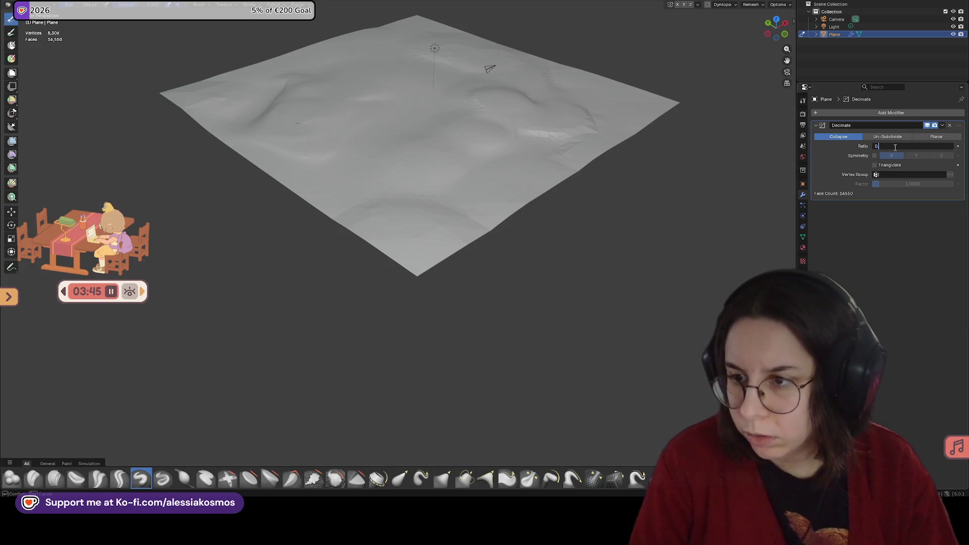
type(".2")
key("Return")
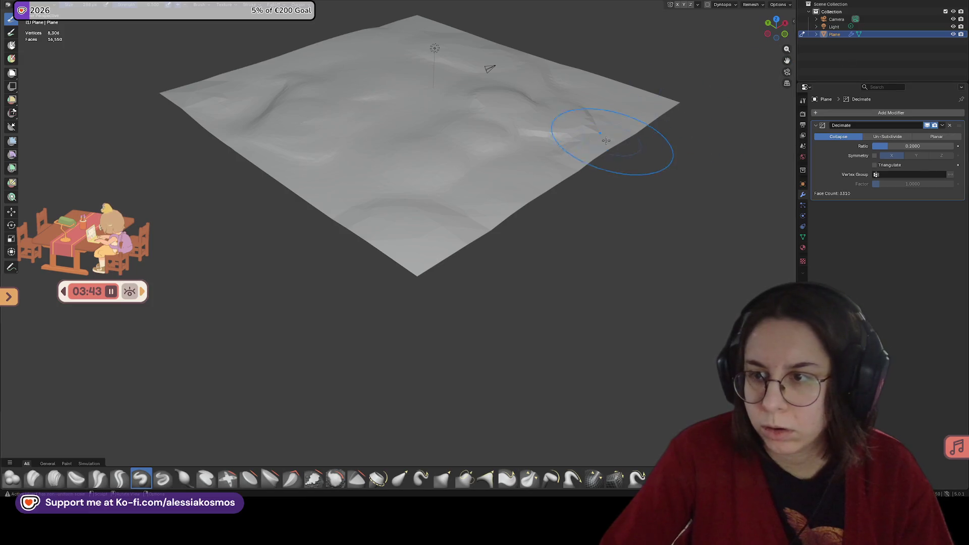
middle_click_drag(613, 137, 649, 151)
key("ctrl+s")
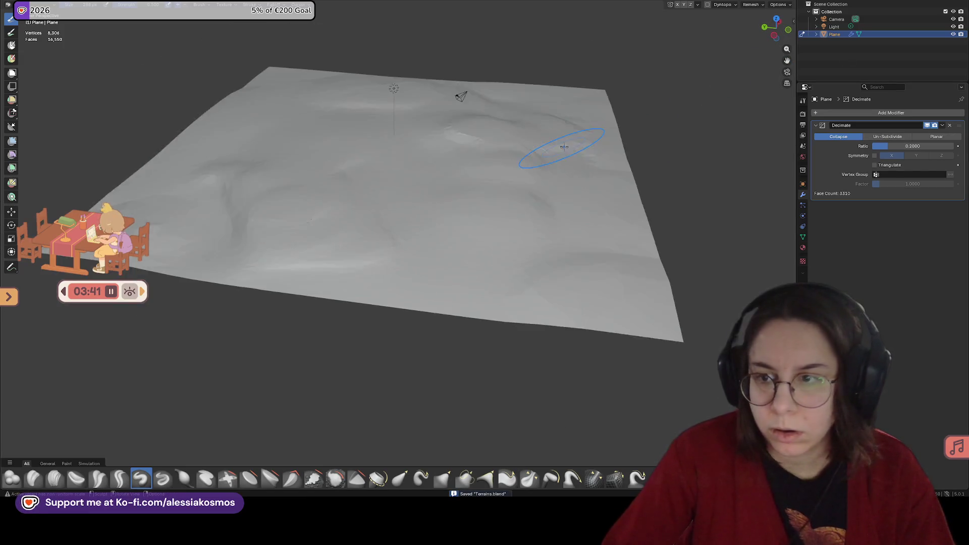
Inspect the Decimate modifier's extra options and the decimated mesh wireframe in Edit Mode
scroll(565, 147, "down", 2)
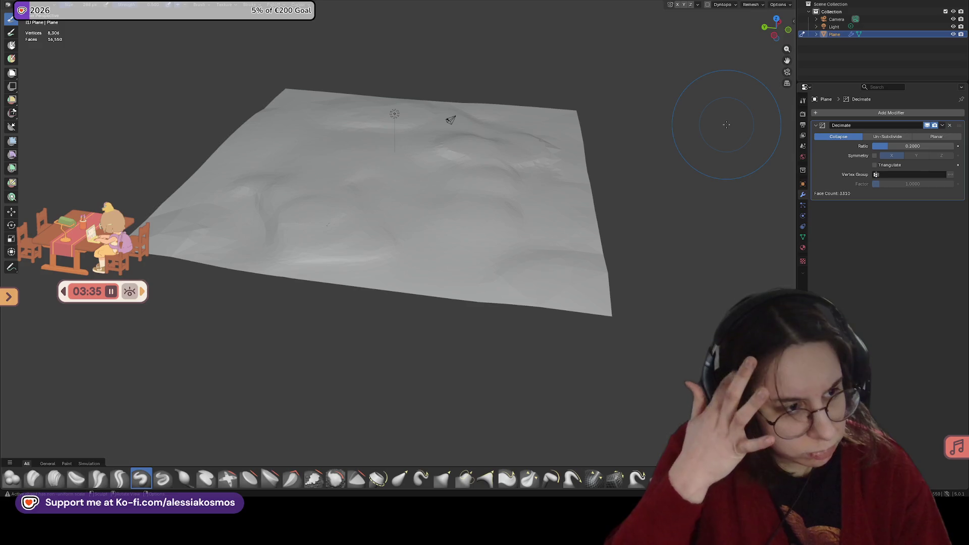
left_click(942, 125)
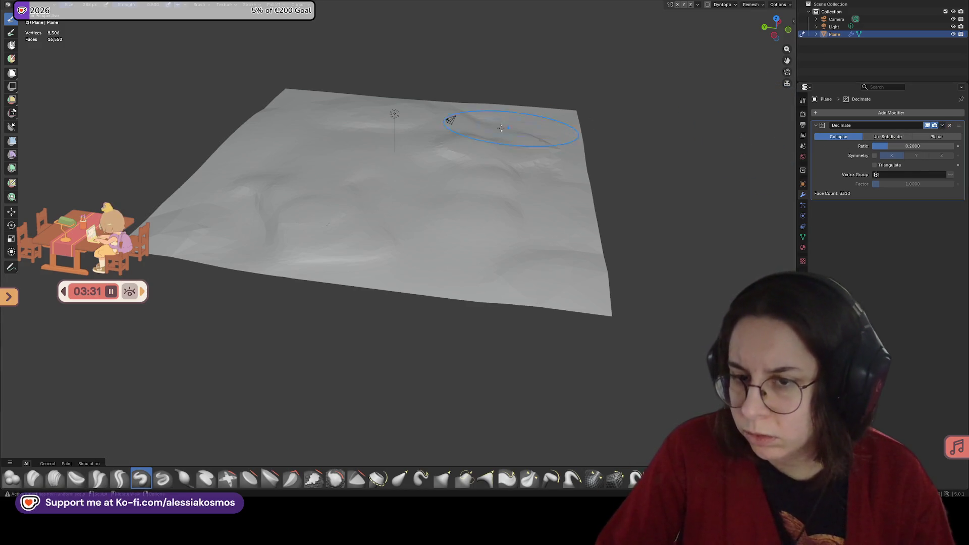
middle_click_drag(519, 127, 510, 141)
key("Tab")
middle_click_drag(533, 188, 535, 183)
scroll(535, 183, "up", 5)
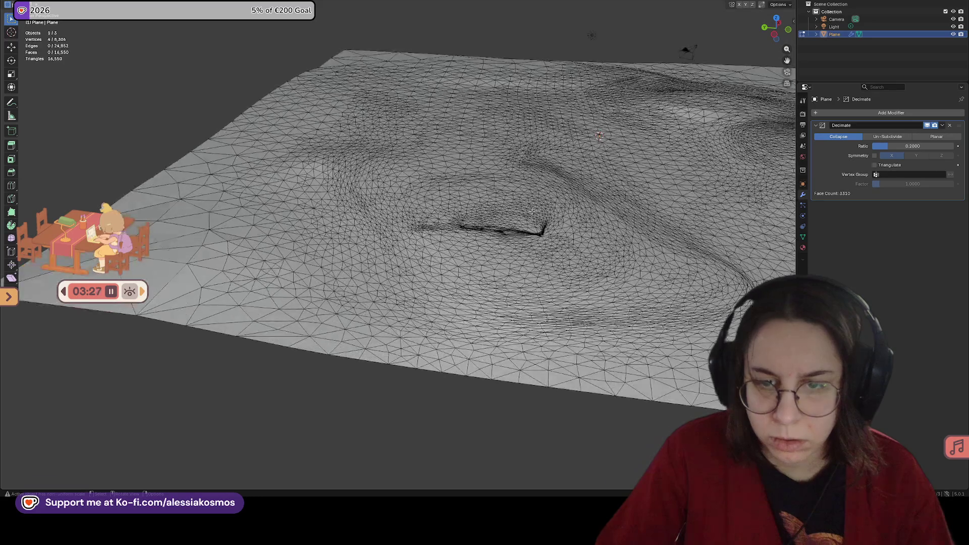
scroll(532, 211, "down", 3)
scroll(535, 209, "down", 3)
key("Tab")
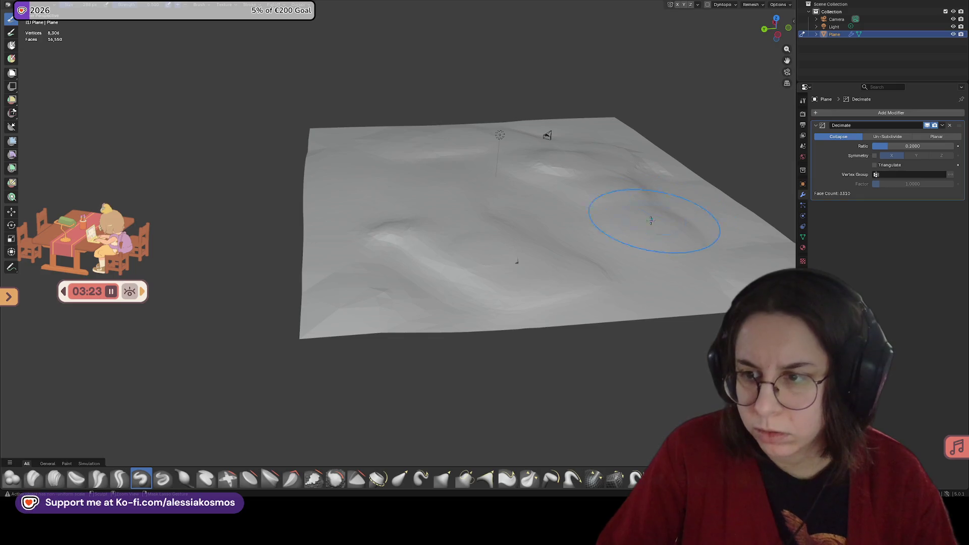
Undo the last sculpt stroke and switch from sculpting to the Layout workspace
middle_click_drag(645, 218, 606, 242)
key("ctrl+z")
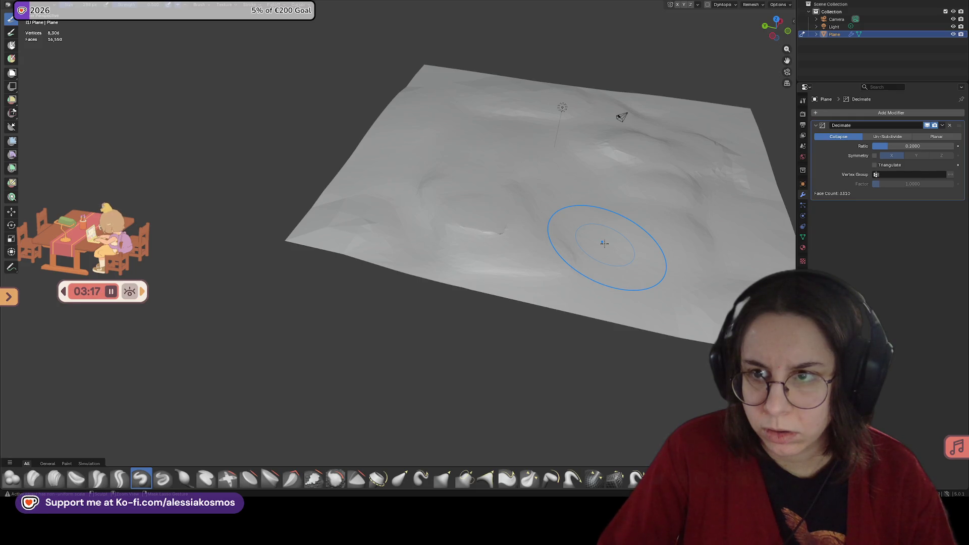
middle_click_drag(605, 244, 541, 217)
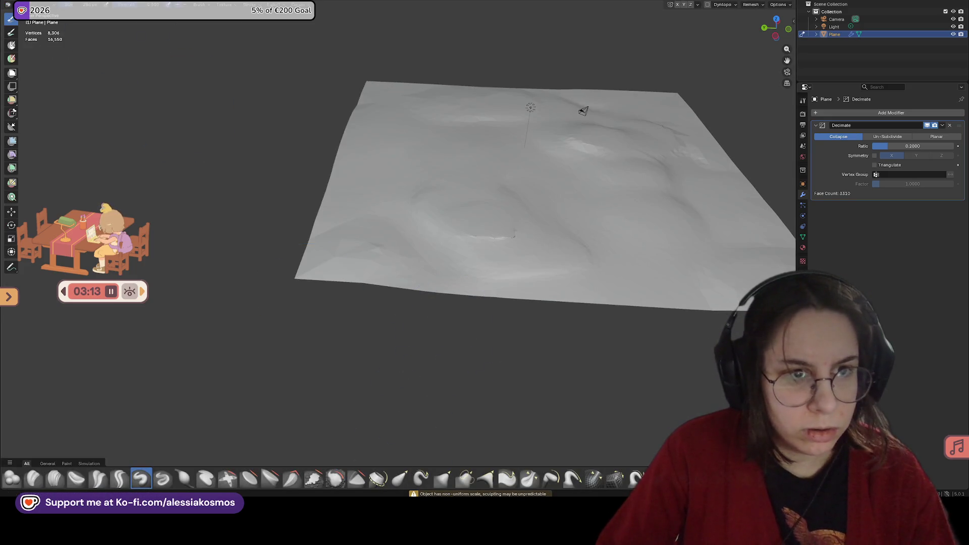
key("ctrl+Page_Up")
Delete the terrain plane, leaving only the camera and light, then switch to the browser
key("x")
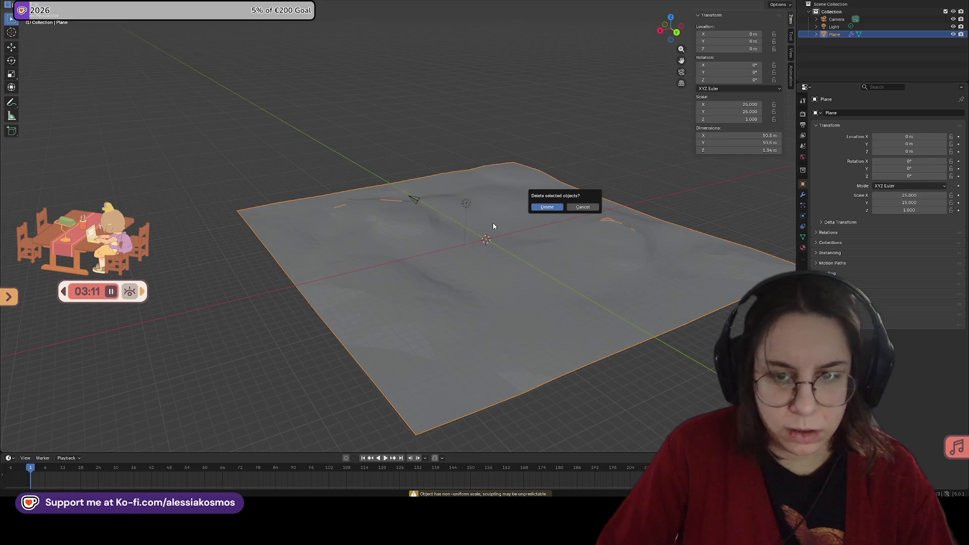
left_click(548, 207)
middle_click_drag(495, 228, 465, 233)
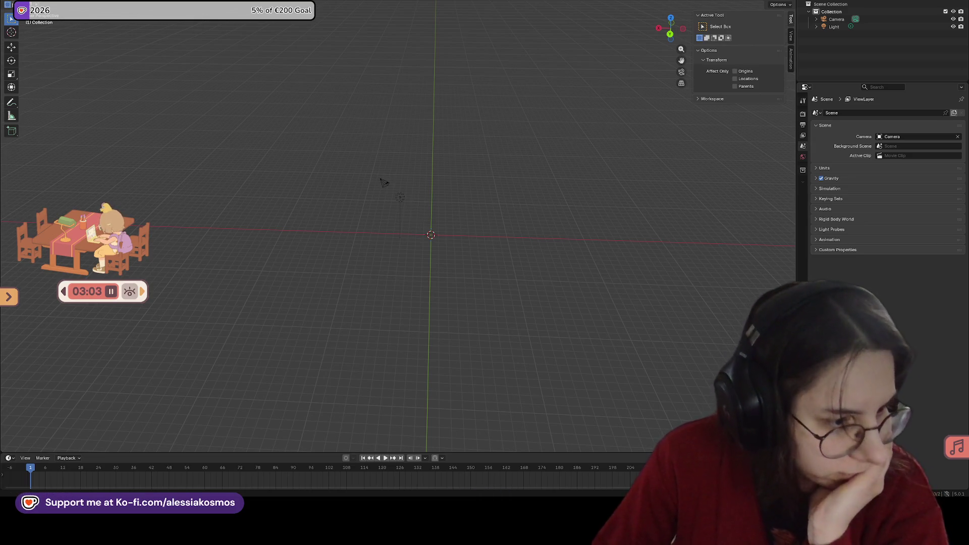
key("alt+Tab")
key("alt+Tab")
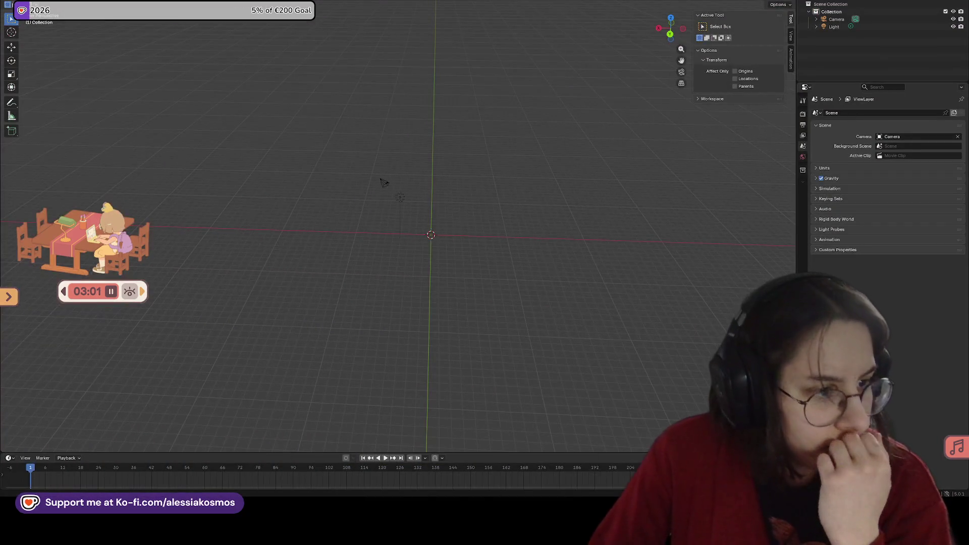